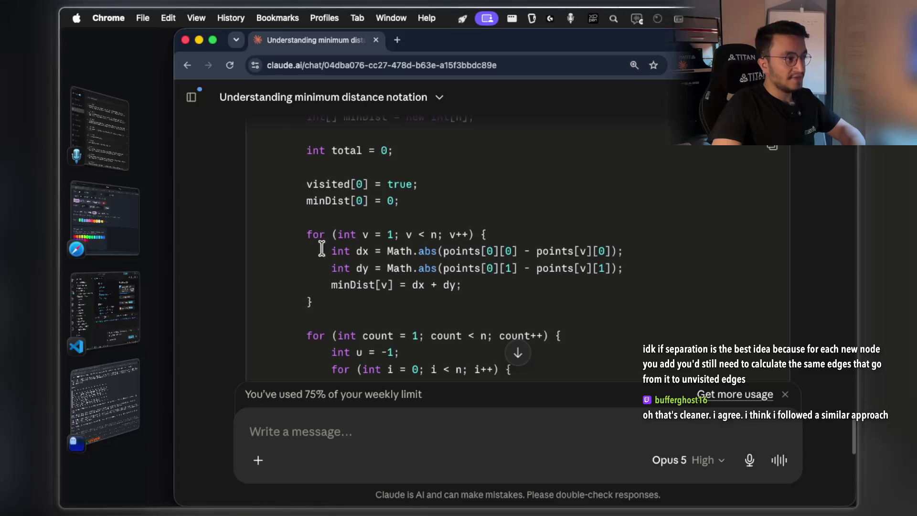
# Step: Highlight the minDist initialisation loop in Claude's Java solution
pyautogui.moveTo(307, 234); pyautogui.dragTo(344, 301)
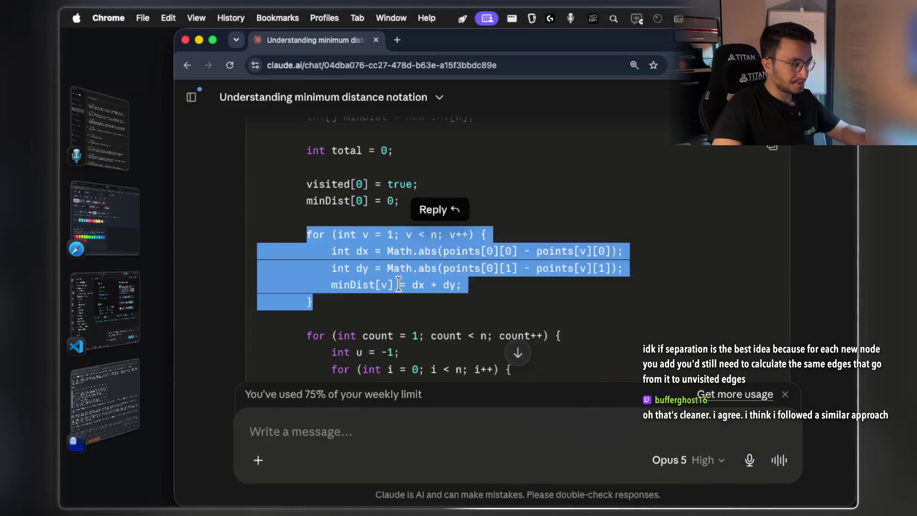
pyautogui.moveTo(627, 251)
pyautogui.mouseDown()
pyautogui.moveTo(624, 268)
pyautogui.moveTo(461, 268)
pyautogui.mouseUp()
pyautogui.scroll(-2, 442, 301)
pyautogui.scroll(-3, 410, 253)
pyautogui.click(409, 251)
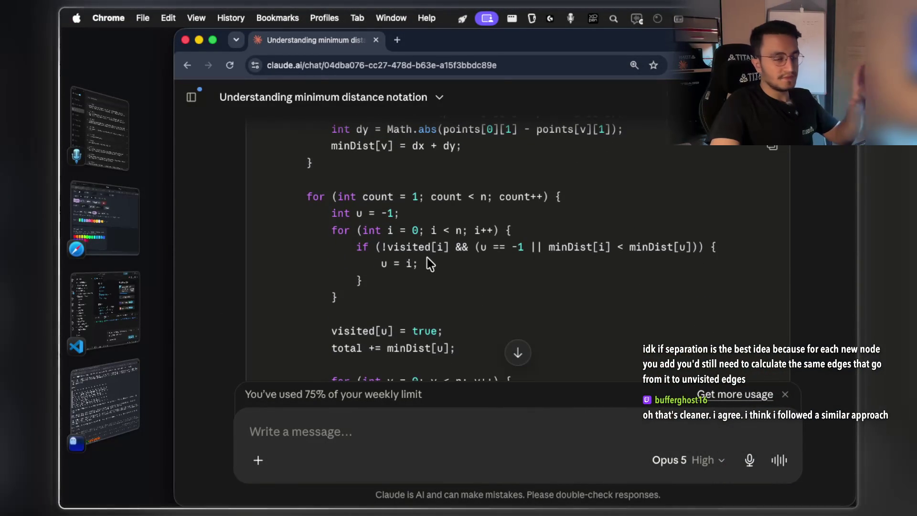
pyautogui.scroll(-1, 412, 220)
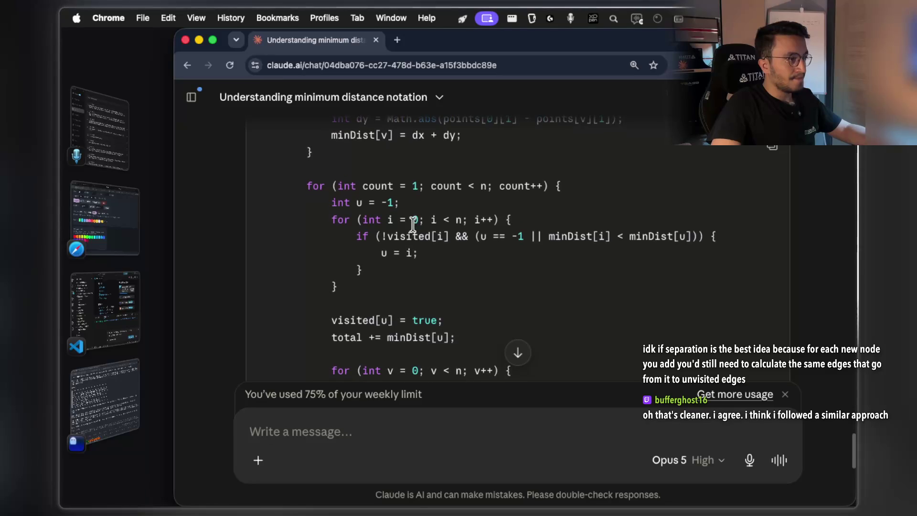
# Step: Highlight the !visited[i] check, the minDist[i] < minDist[u] comparison and u = i
pyautogui.moveTo(376, 236); pyautogui.dragTo(449, 236)
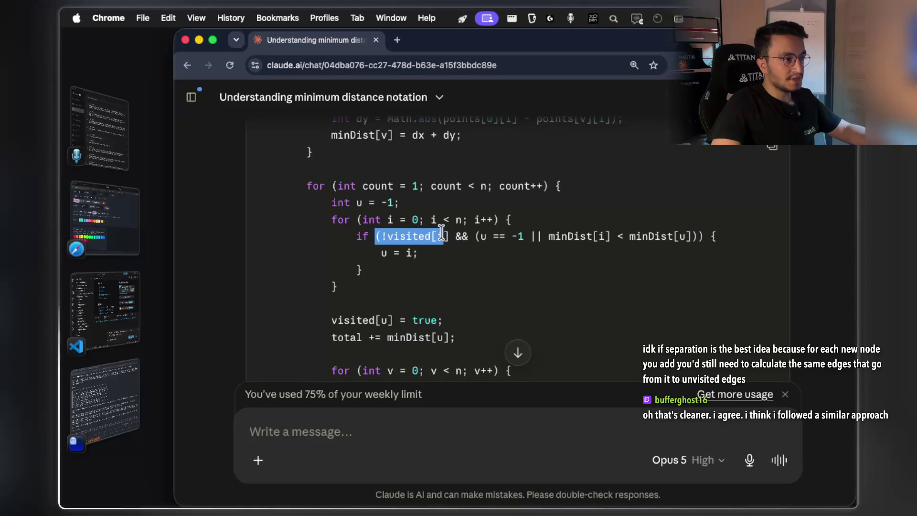
pyautogui.moveTo(549, 236); pyautogui.dragTo(693, 236)
pyautogui.doubleClick(384, 252)
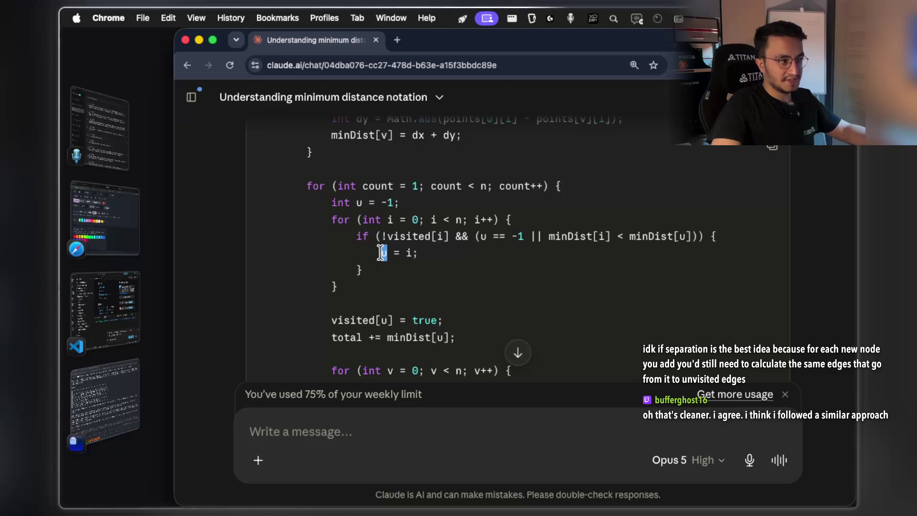
pyautogui.scroll(-1, 399, 268)
pyautogui.scroll(-3, 399, 268)
# Step: Highlight the visited[u] = true line and minDist in the total += minDist[u] line
pyautogui.moveTo(455, 248); pyautogui.dragTo(333, 248)
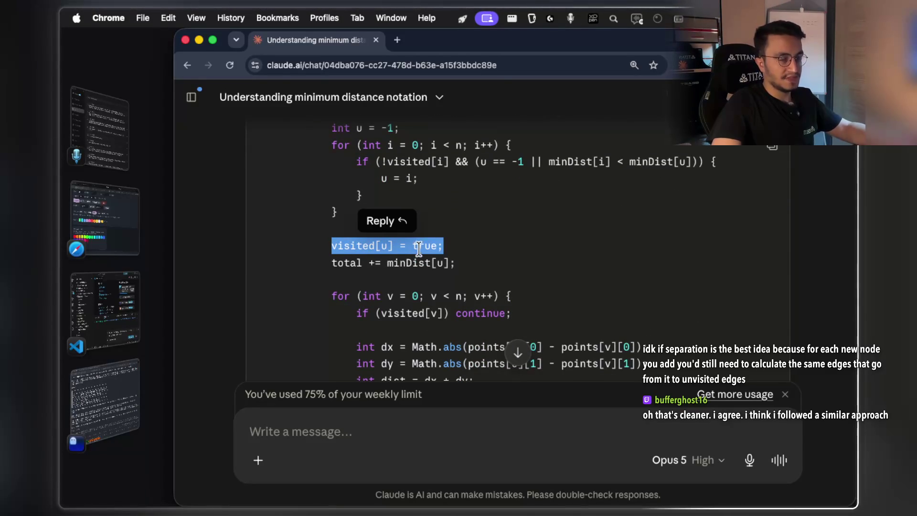
pyautogui.scroll(-1, 445, 260)
pyautogui.moveTo(454, 247); pyautogui.dragTo(332, 246)
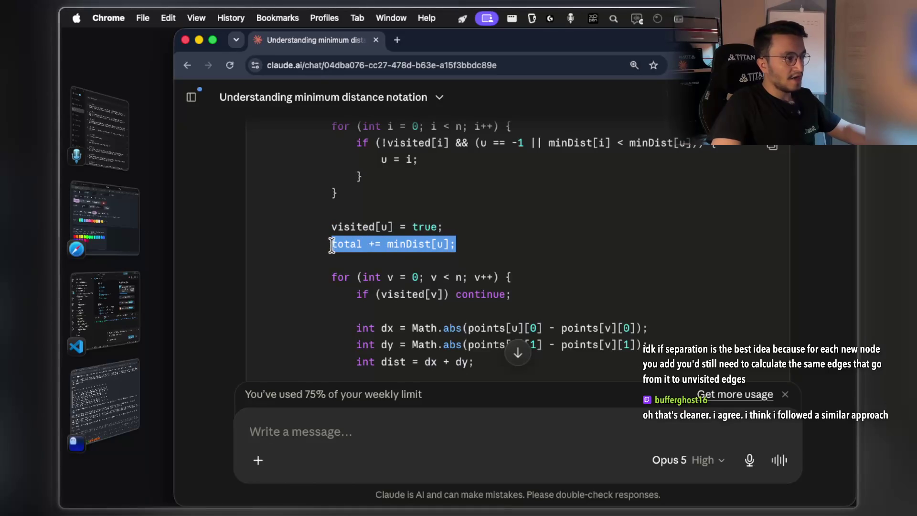
pyautogui.doubleClick(409, 244)
pyautogui.click(433, 268)
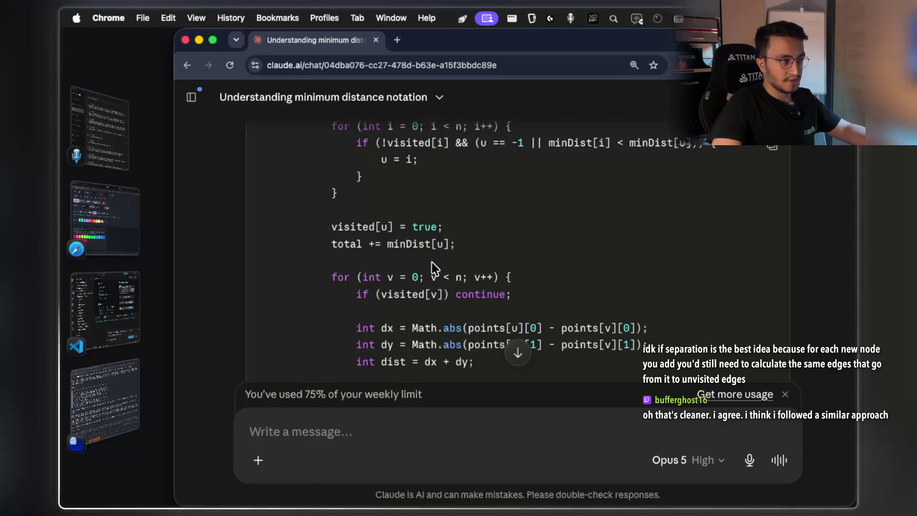
pyautogui.scroll(4, 433, 268)
pyautogui.doubleClick(408, 315)
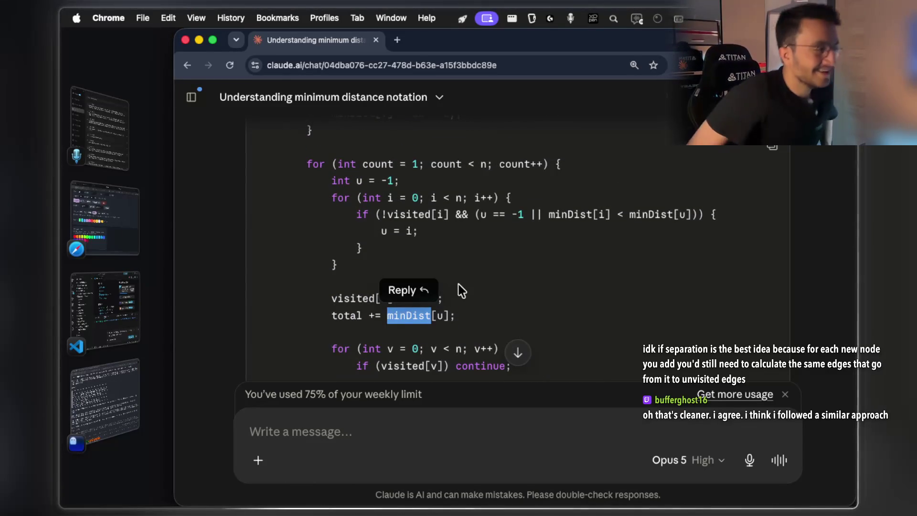
# Step: Highlight the neighbour distance-update loop, then close the Page not found tab
pyautogui.scroll(-1, 459, 288)
pyautogui.scroll(-3, 459, 285)
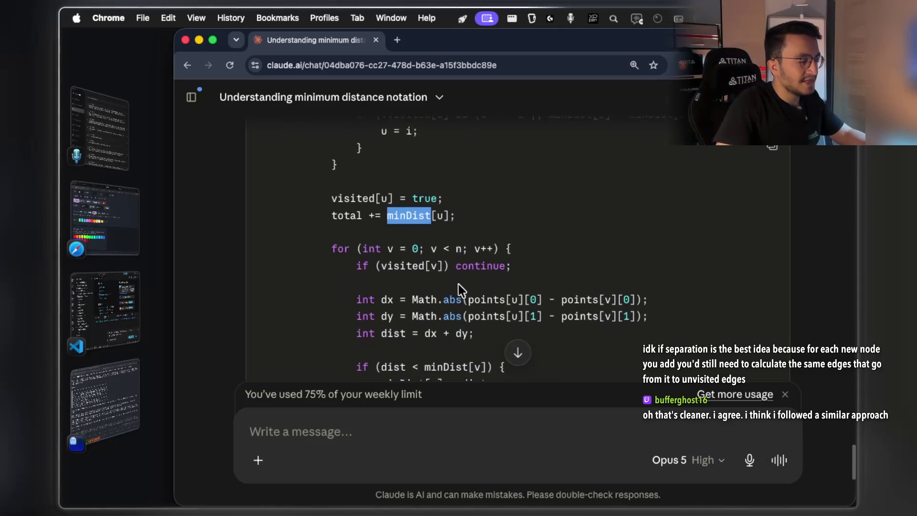
pyautogui.moveTo(328, 209); pyautogui.dragTo(466, 340)
pyautogui.click(452, 262)
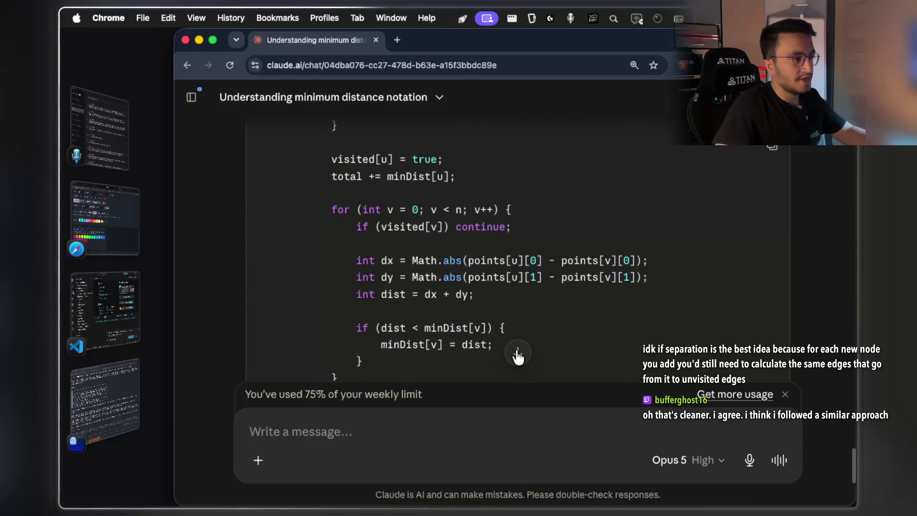
pyautogui.press('super+grave')
pyautogui.press('super+grave')
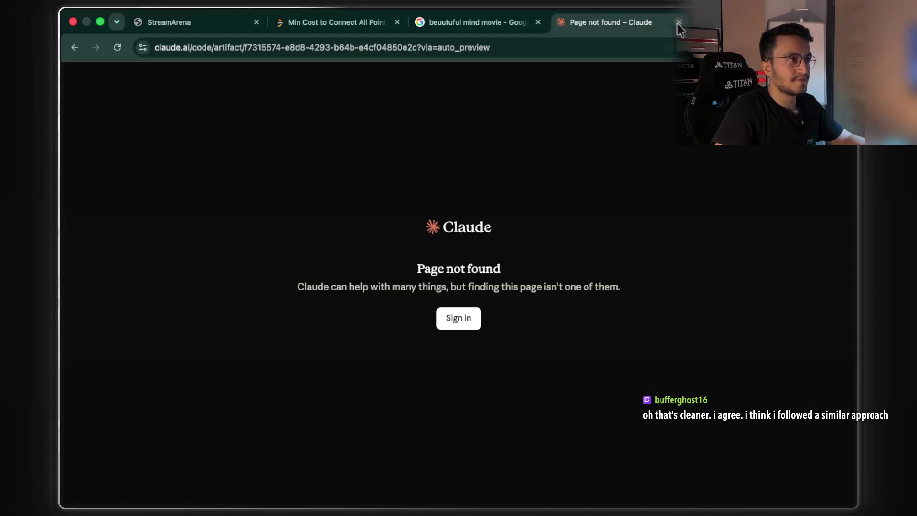
pyautogui.click(678, 22)
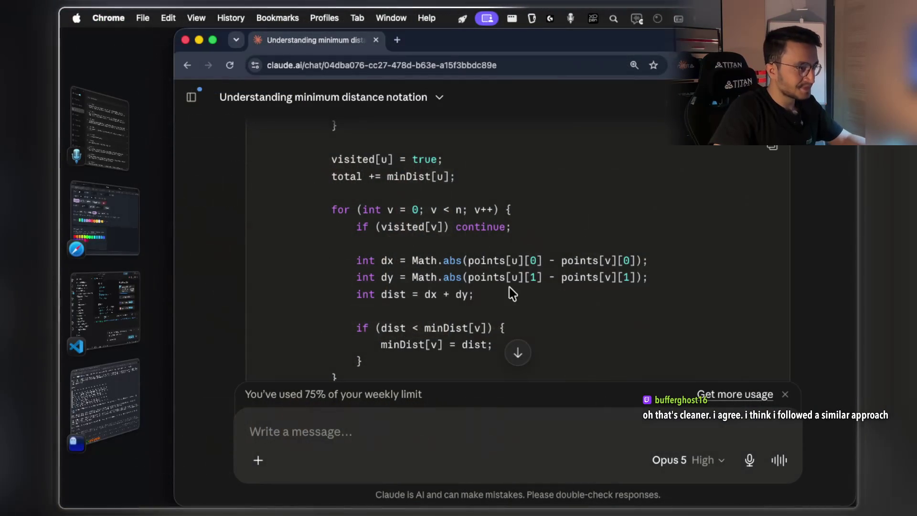
# Step: Capture a CleanShot scrolling screenshot of the full minCostConnectPoints code from the top down
pyautogui.scroll(-1, 501, 289)
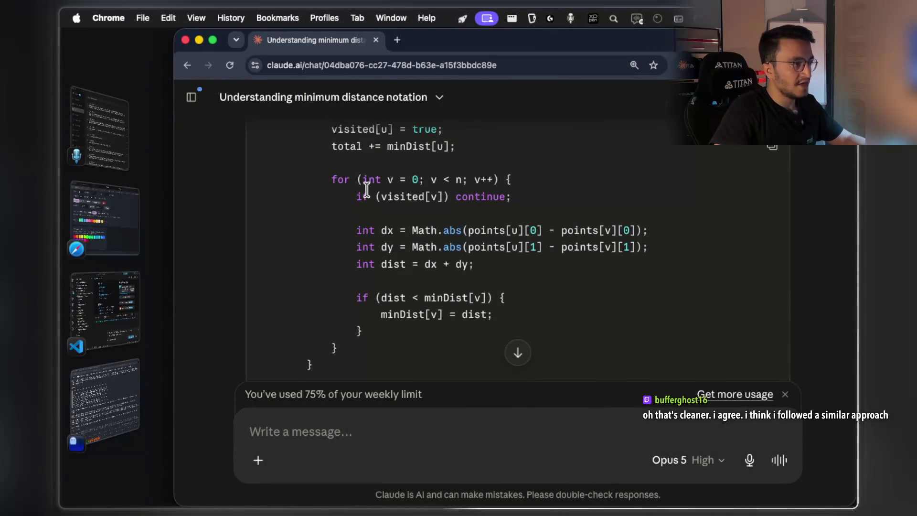
pyautogui.scroll(5, 408, 208)
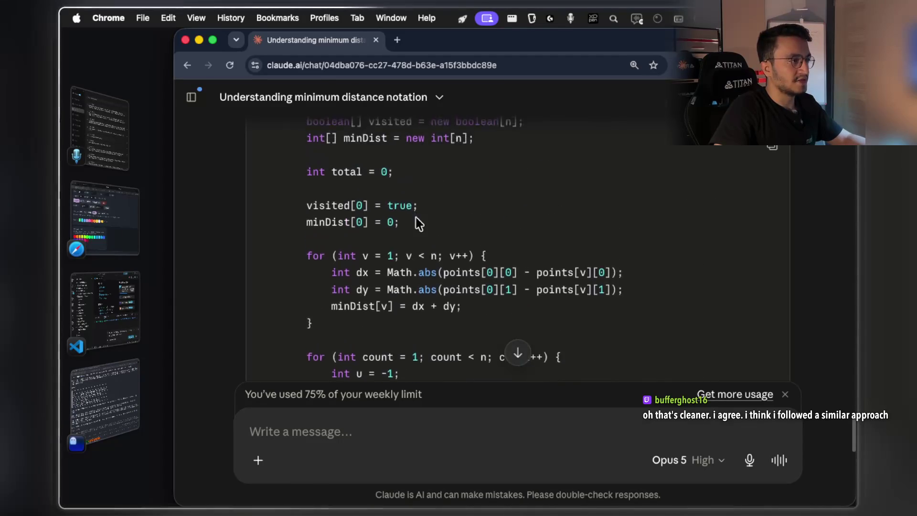
pyautogui.scroll(3, 416, 223)
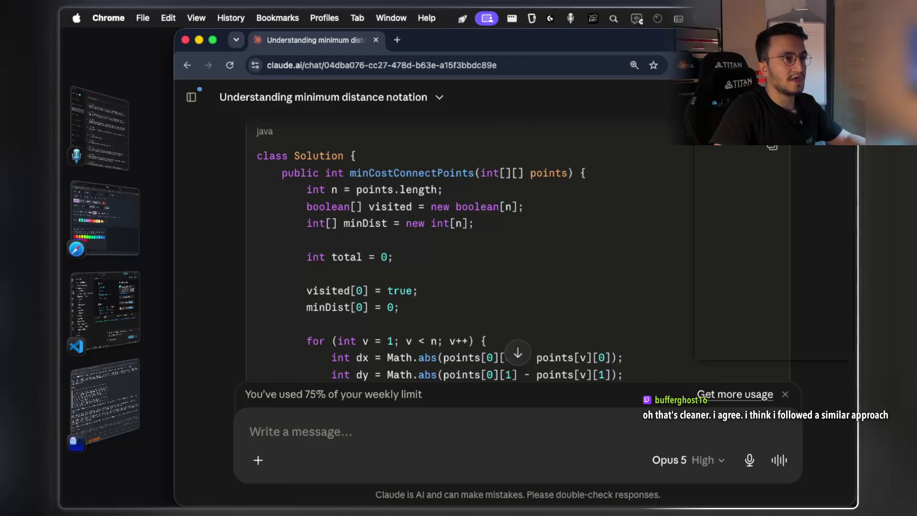
pyautogui.click(745, 128)
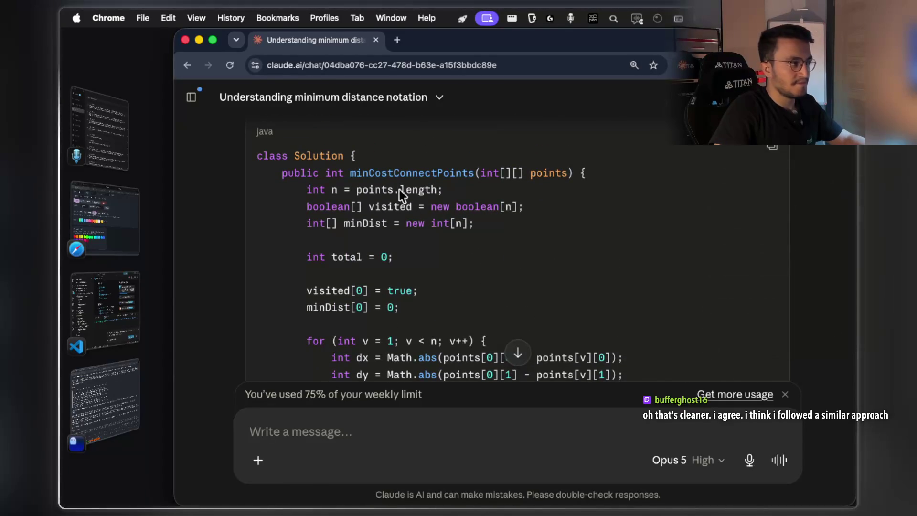
pyautogui.moveTo(256, 143)
pyautogui.mouseDown()
pyautogui.moveTo(377, 225)
pyautogui.moveTo(623, 337)
pyautogui.moveTo(687, 382)
pyautogui.mouseUp()
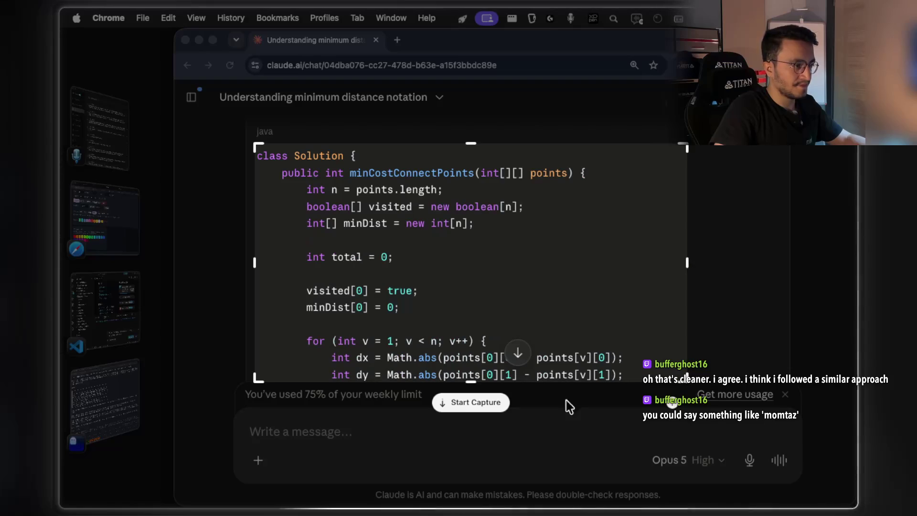
pyautogui.click(492, 405)
pyautogui.scroll(-6, 535, 330)
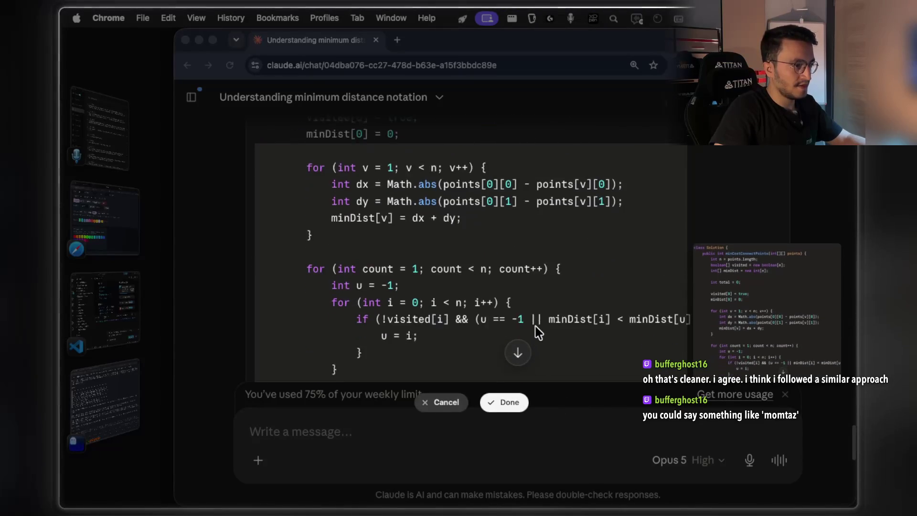
pyautogui.scroll(-8, 535, 325)
pyautogui.scroll(-6, 535, 326)
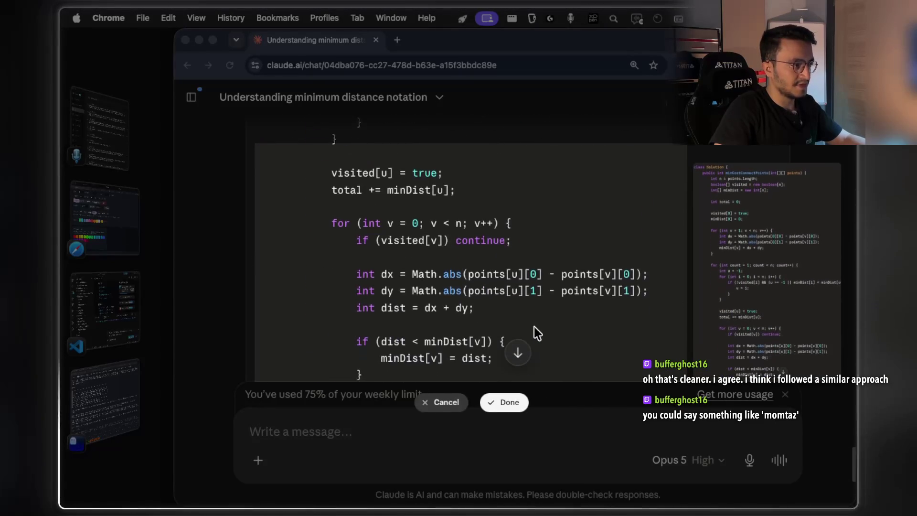
pyautogui.click(497, 402)
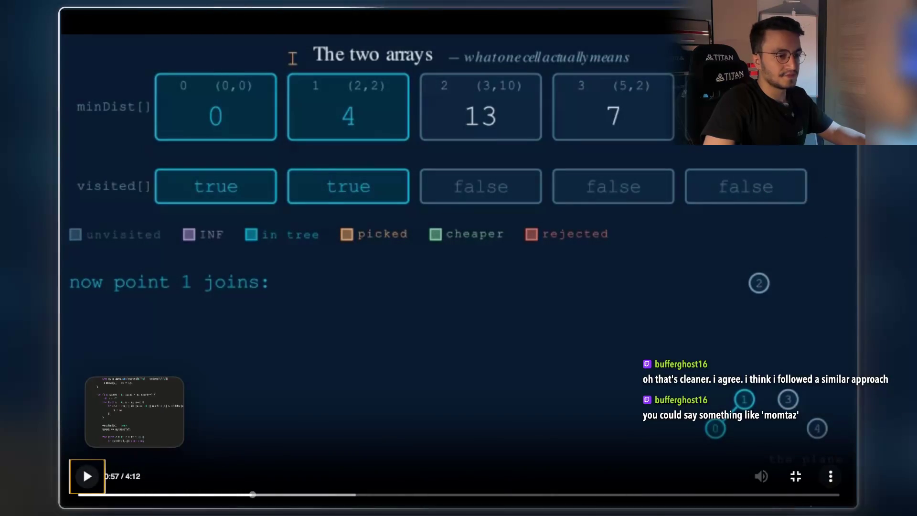
# Step: Close the lesson video, paste the code screenshot ahead of the chat screenshot, and start the Min Cost video
pyautogui.doubleClick(575, 349)
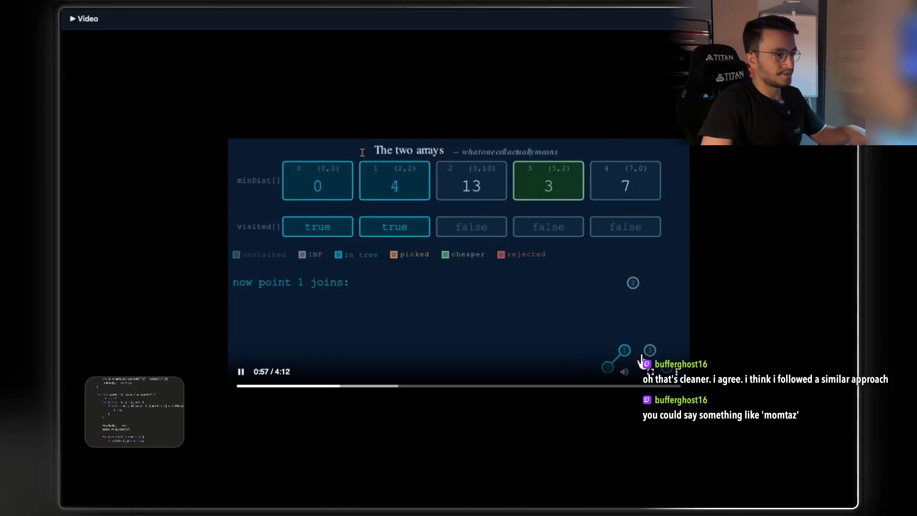
pyautogui.press('Escape')
pyautogui.scroll(3, 613, 250)
pyautogui.hotkey('ctrl', 'v')
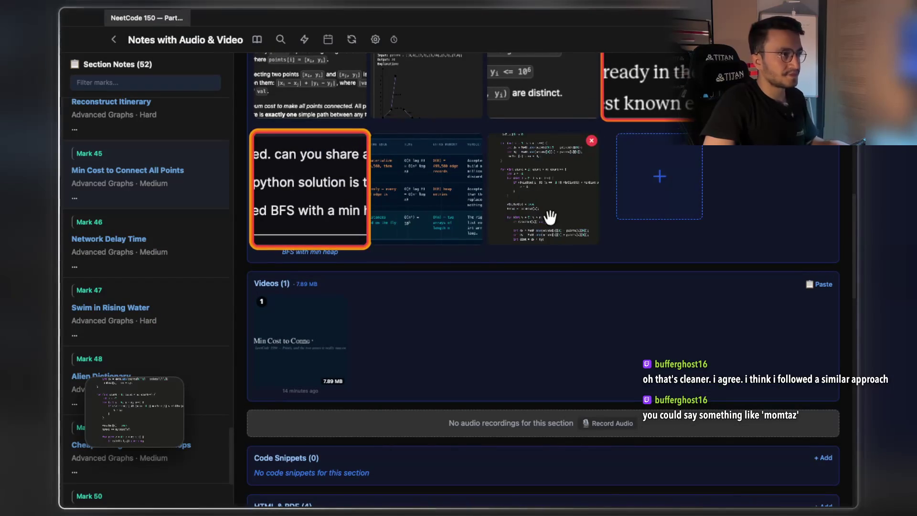
pyautogui.moveTo(550, 277)
pyautogui.mouseDown()
pyautogui.moveTo(539, 211)
pyautogui.moveTo(427, 139)
pyautogui.mouseUp()
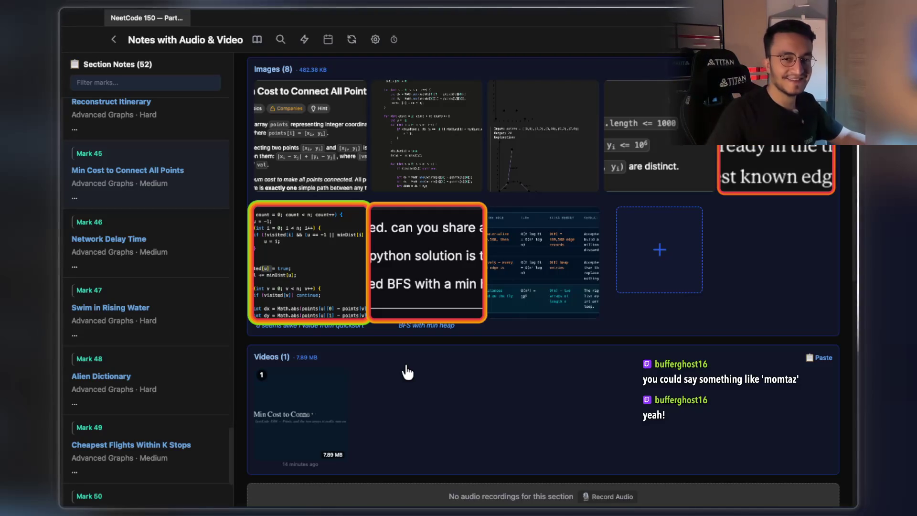
pyautogui.scroll(-2, 407, 372)
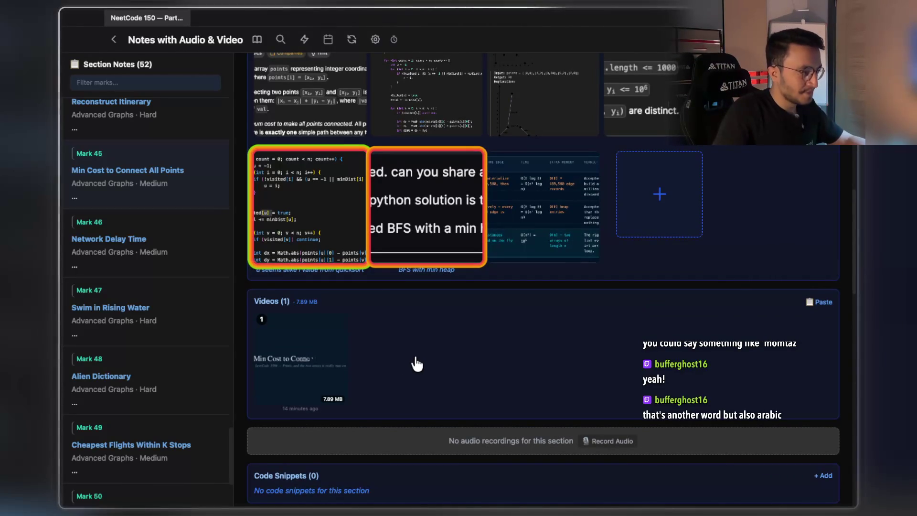
pyautogui.click(303, 363)
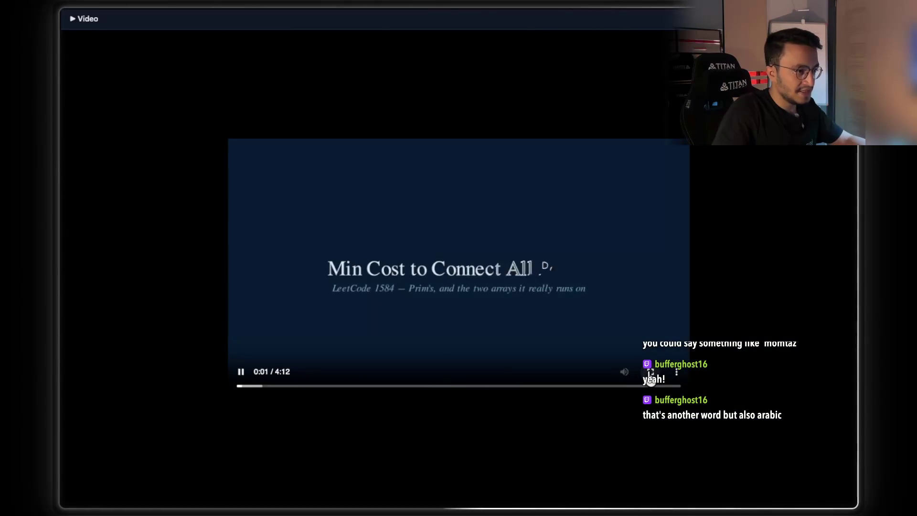
# Step: Play the Min Cost to Connect All Points video fullscreen, pausing at 0:43 and 0:48
pyautogui.click(649, 372)
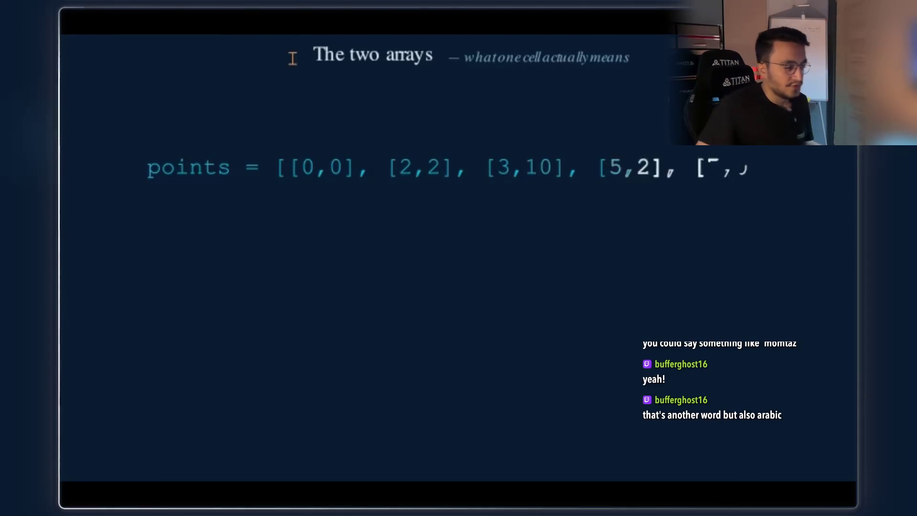
pyautogui.moveTo(338, 186)
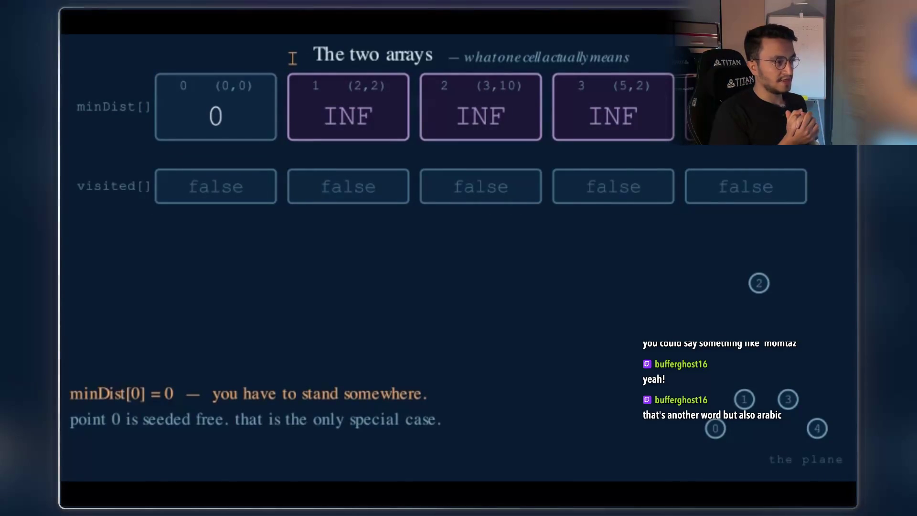
pyautogui.moveTo(559, 302)
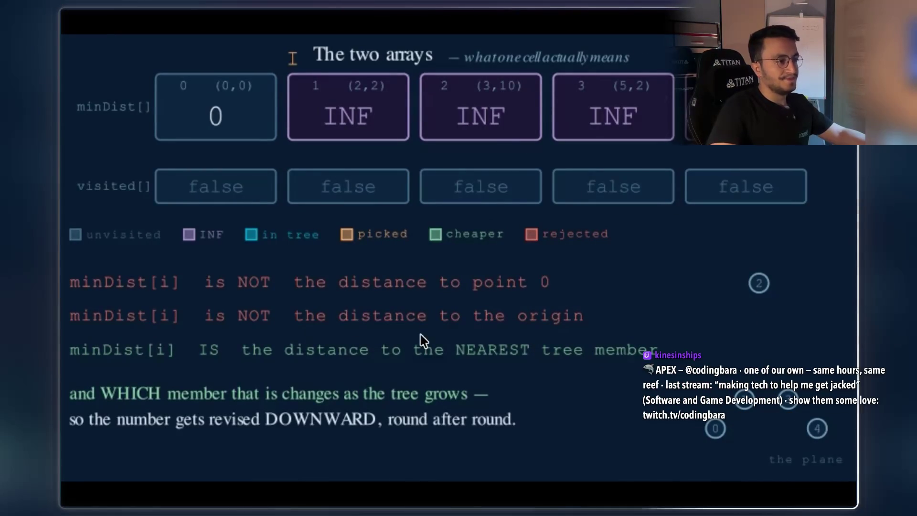
pyautogui.moveTo(420, 337)
pyautogui.click(87, 476)
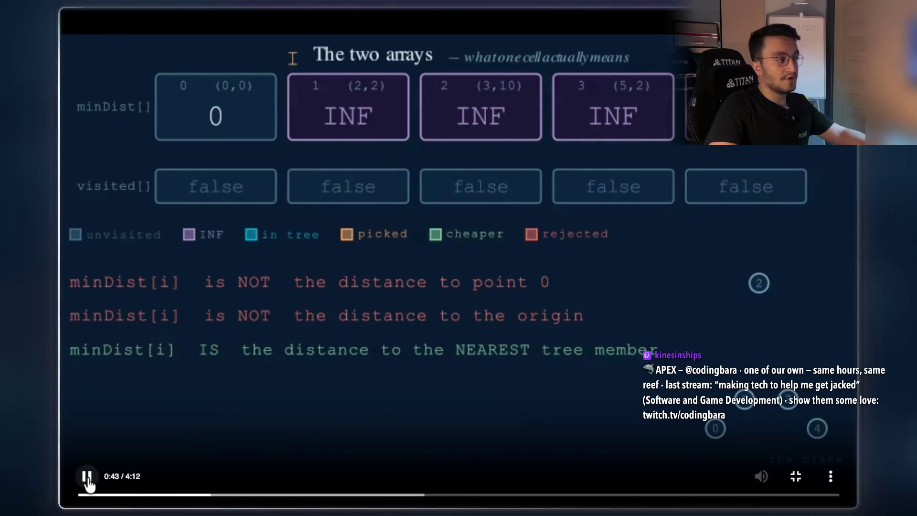
pyautogui.click(87, 476)
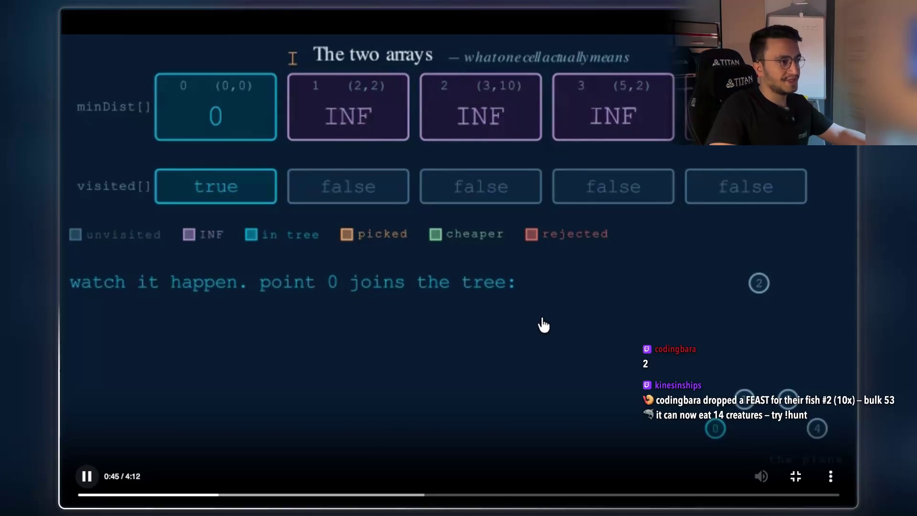
pyautogui.click(87, 477)
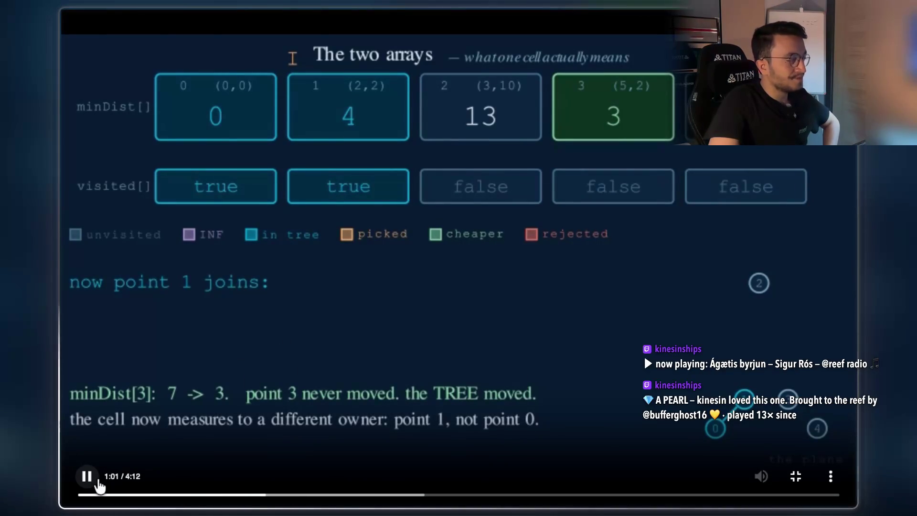
# Step: Pause the video at 1:02 and at 1:09 on 'The two arrays', then resume
pyautogui.click(87, 476)
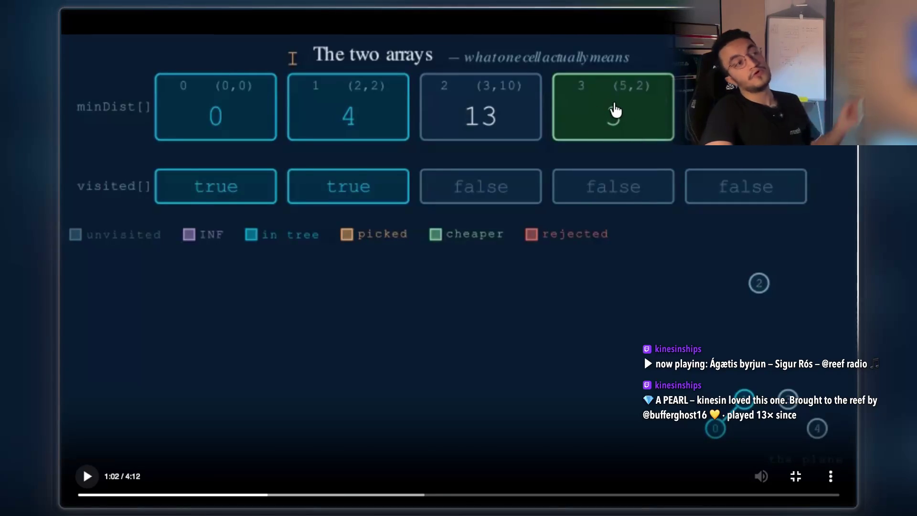
pyautogui.click(87, 476)
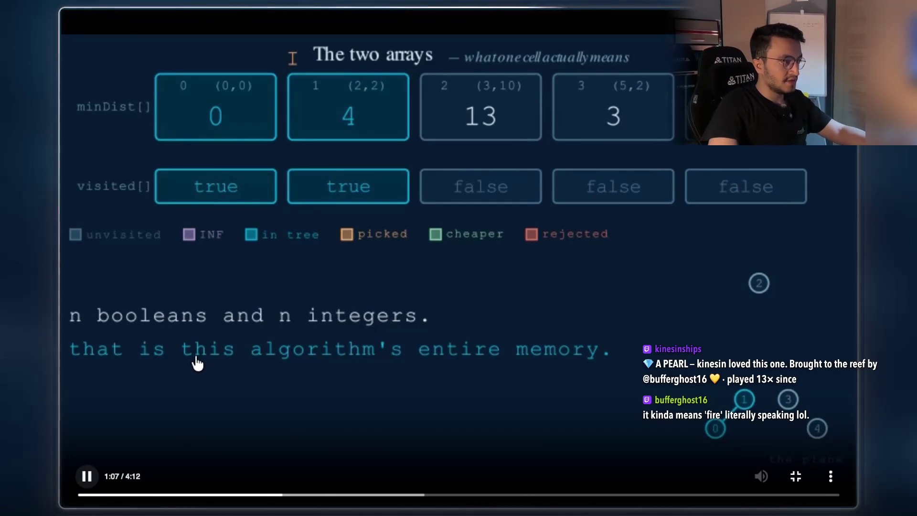
pyautogui.click(498, 358)
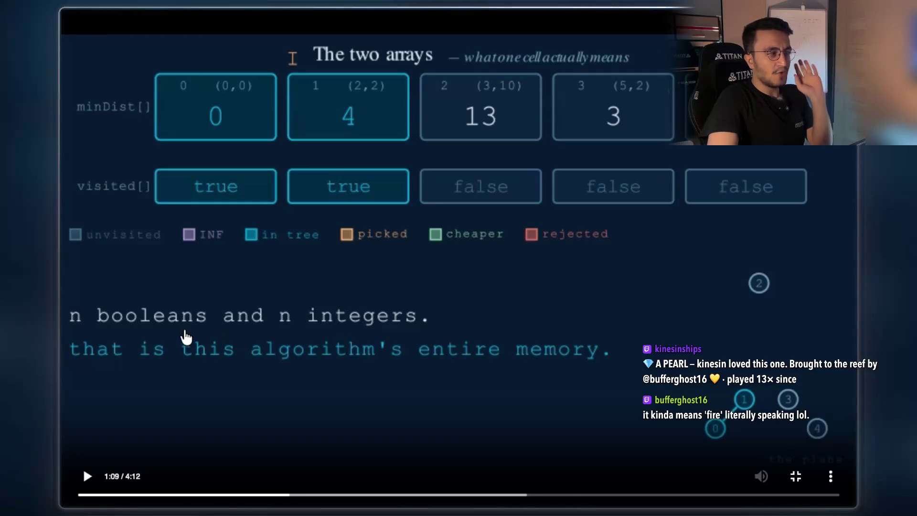
pyautogui.click(357, 326)
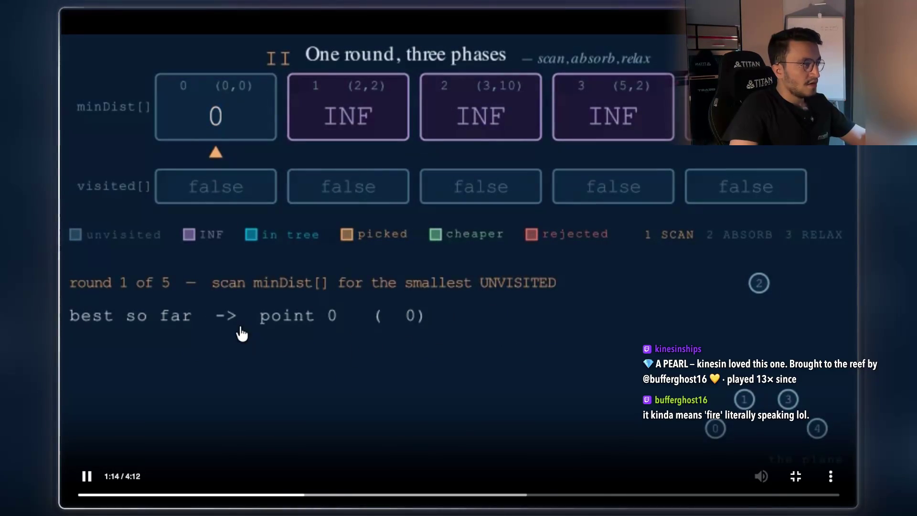
# Step: Step through round 1, pausing at its start and at 1:24, then resume from 1:49
pyautogui.click(207, 299)
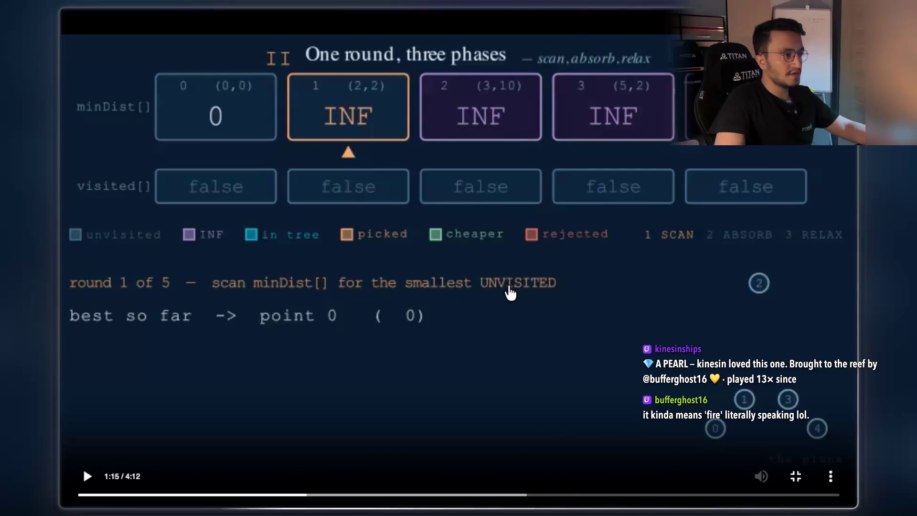
pyautogui.click(460, 291)
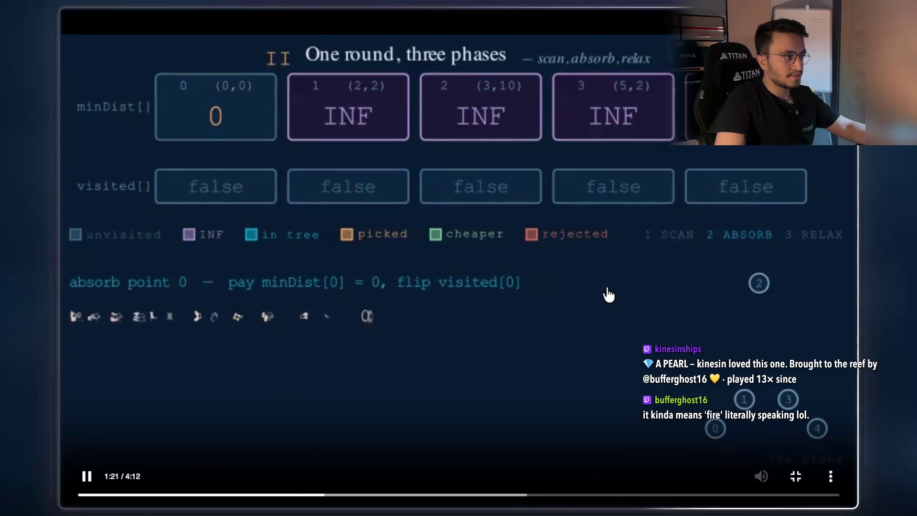
pyautogui.click(552, 317)
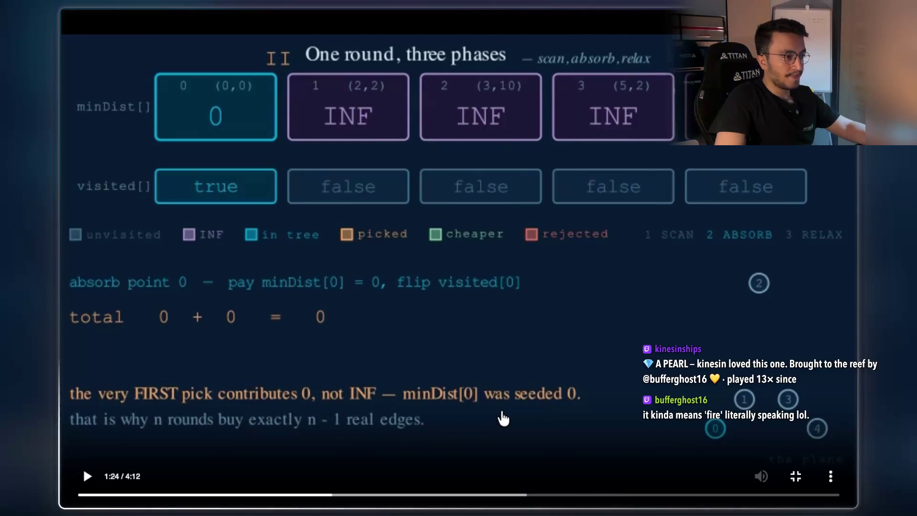
pyautogui.click(557, 410)
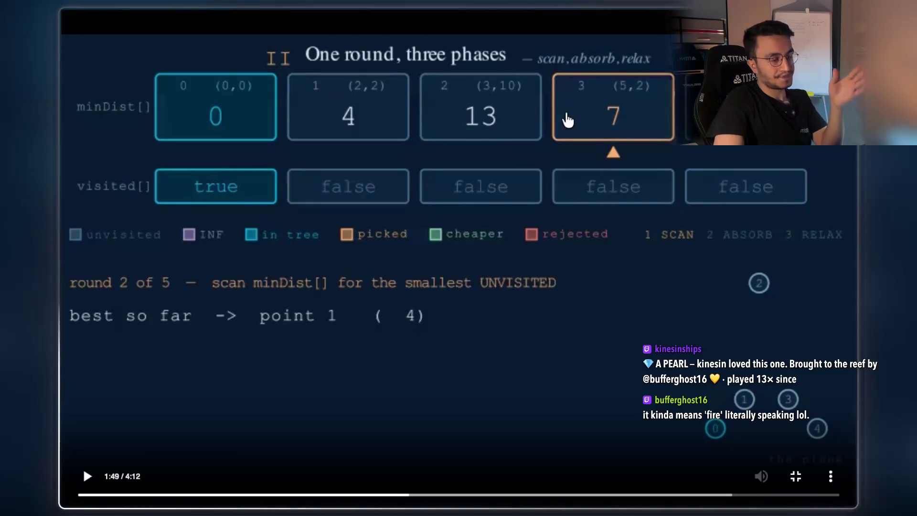
pyautogui.click(728, 244)
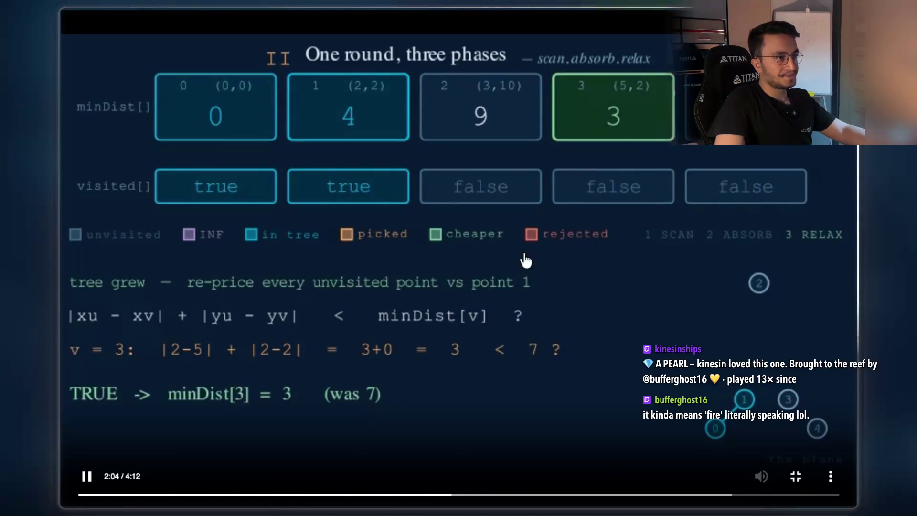
# Step: Pause at 2:04 after minDist[3] updates, resume, then pause on the v = 4 rejection
pyautogui.click(505, 349)
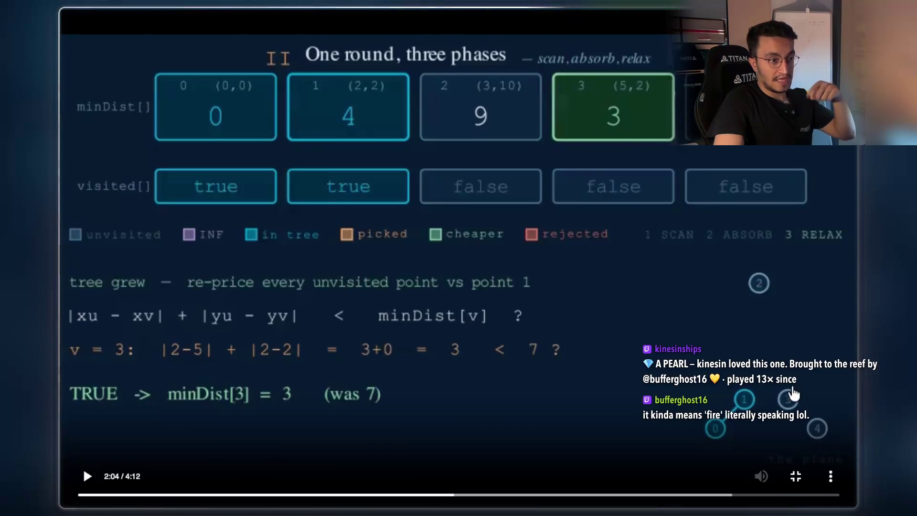
pyautogui.click(630, 281)
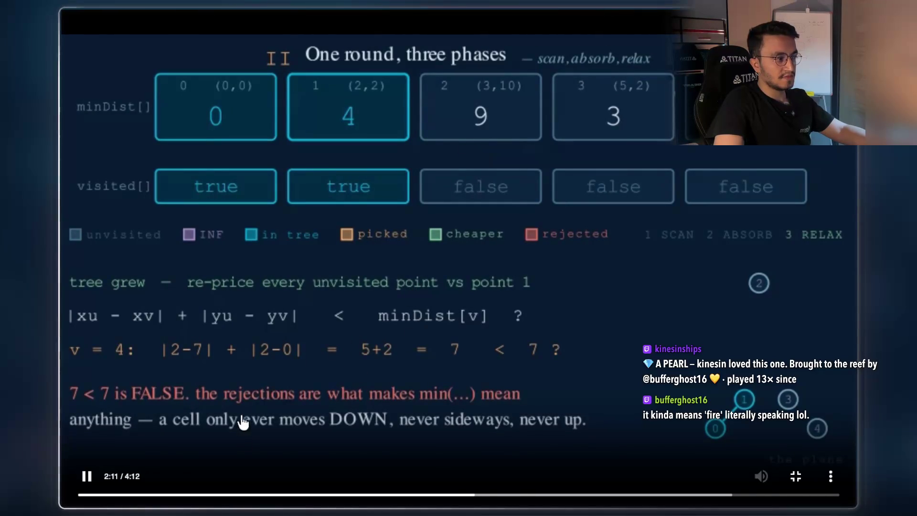
pyautogui.click(349, 139)
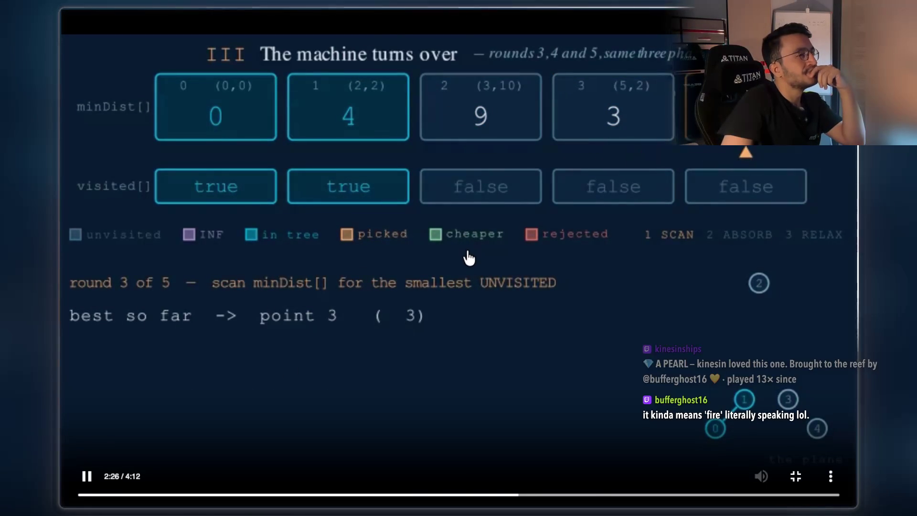
# Step: Pause as point 3 is picked, resume, pause on the minDist[2] check, and exit fullscreen
pyautogui.click(466, 320)
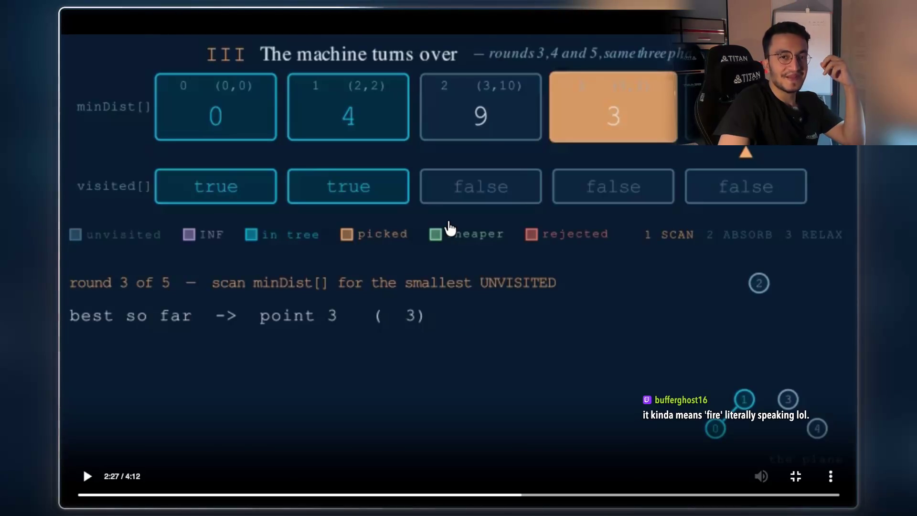
pyautogui.click(449, 314)
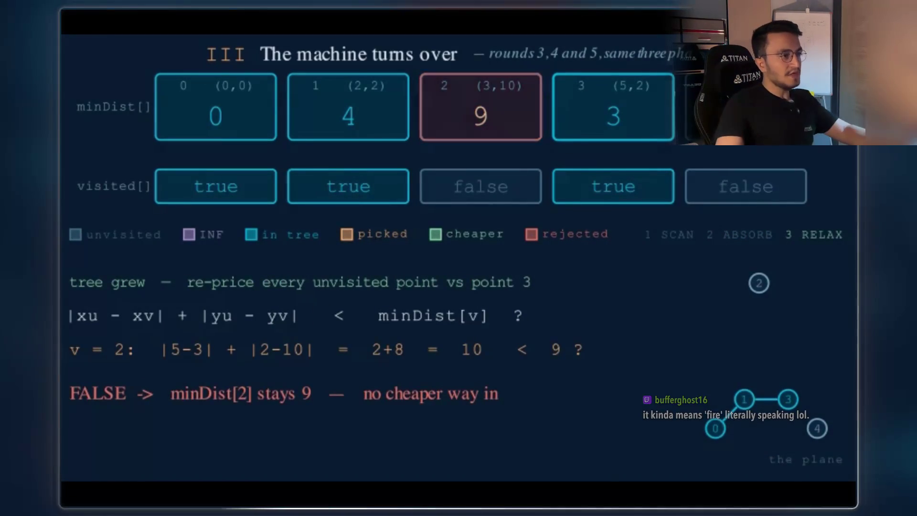
pyautogui.click(348, 331)
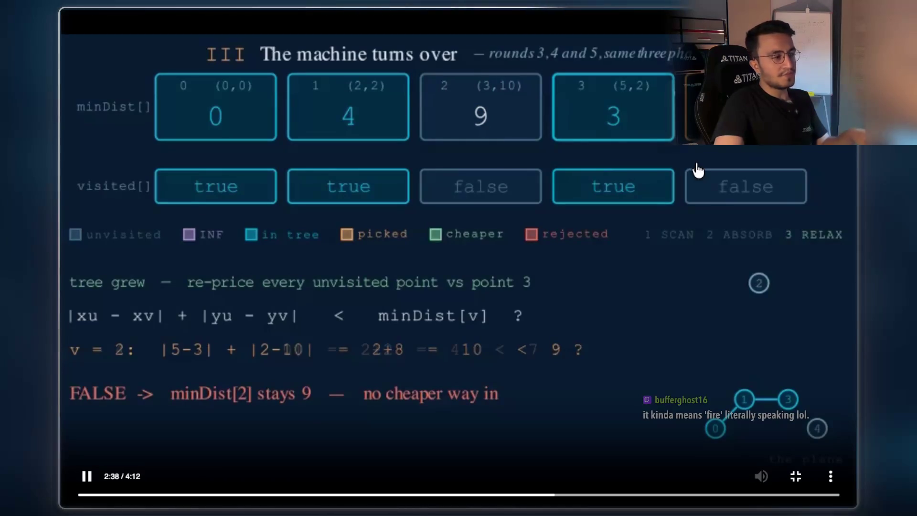
pyautogui.press('Escape')
# Step: Close the video viewer and open the Java solution code image zoomed in
pyautogui.click(746, 204)
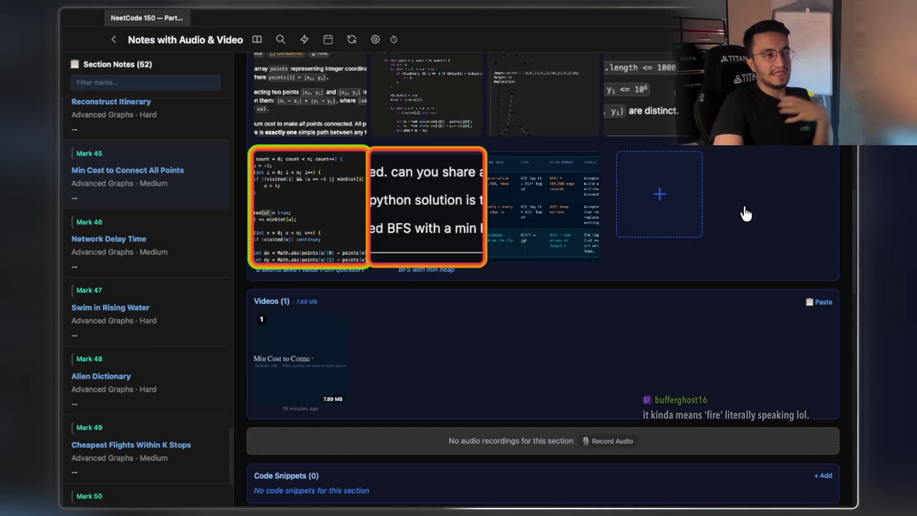
pyautogui.scroll(3, 709, 247)
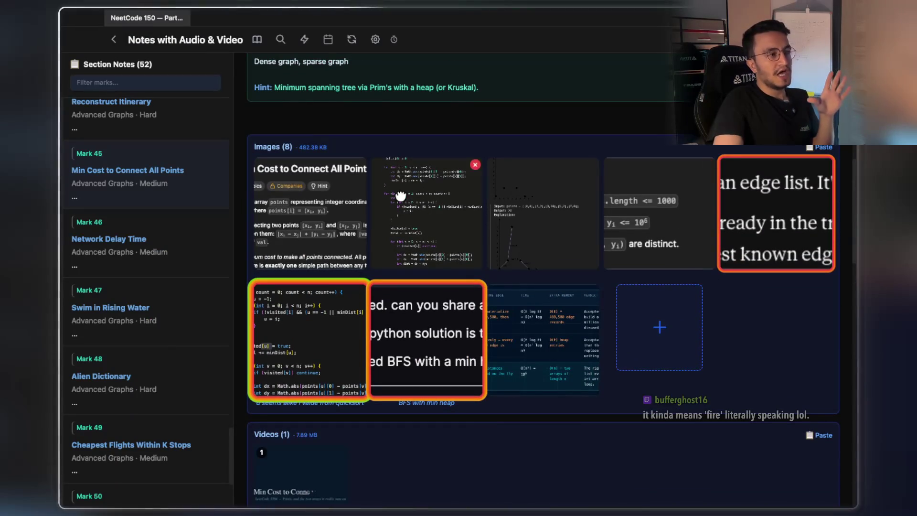
pyautogui.click(400, 195)
pyautogui.click(433, 148)
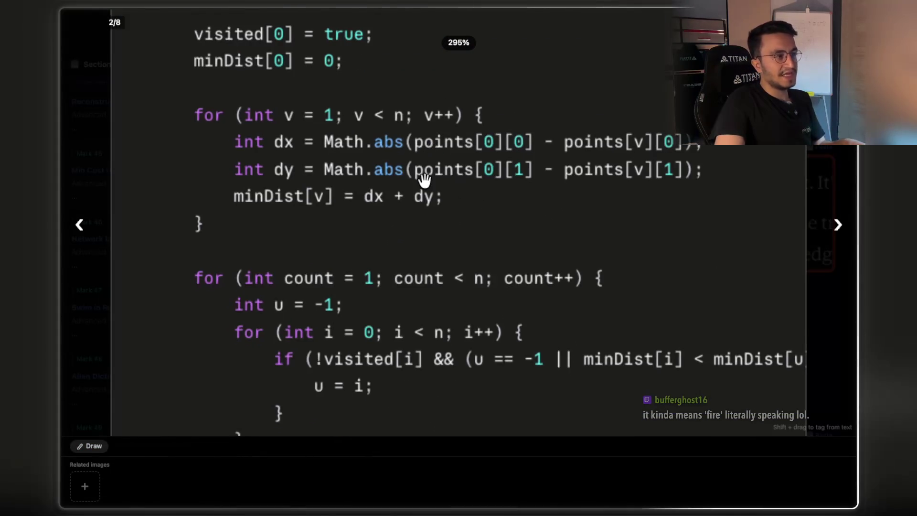
# Step: Read through the zoomed minCostConnectPoints code, then close and reopen it as image 2 of 8
pyautogui.scroll(3, 426, 184)
pyautogui.scroll(-3, 428, 223)
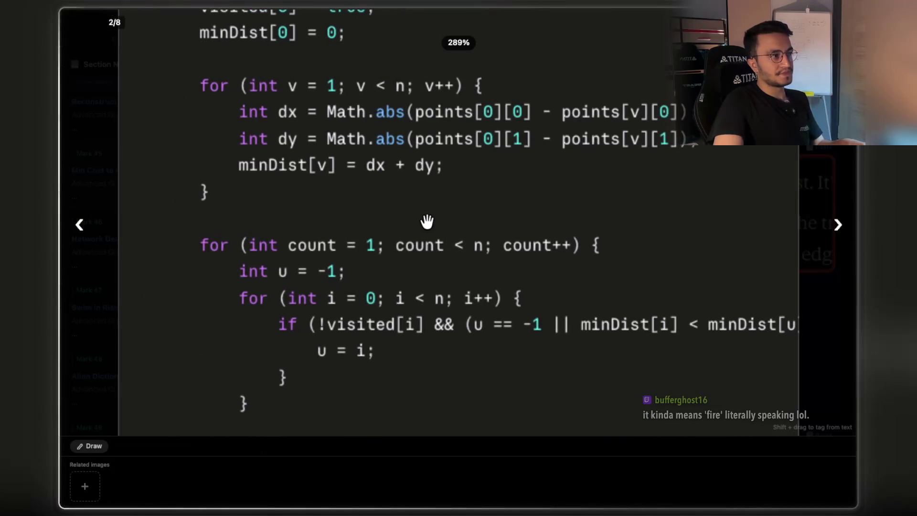
pyautogui.scroll(2, 425, 229)
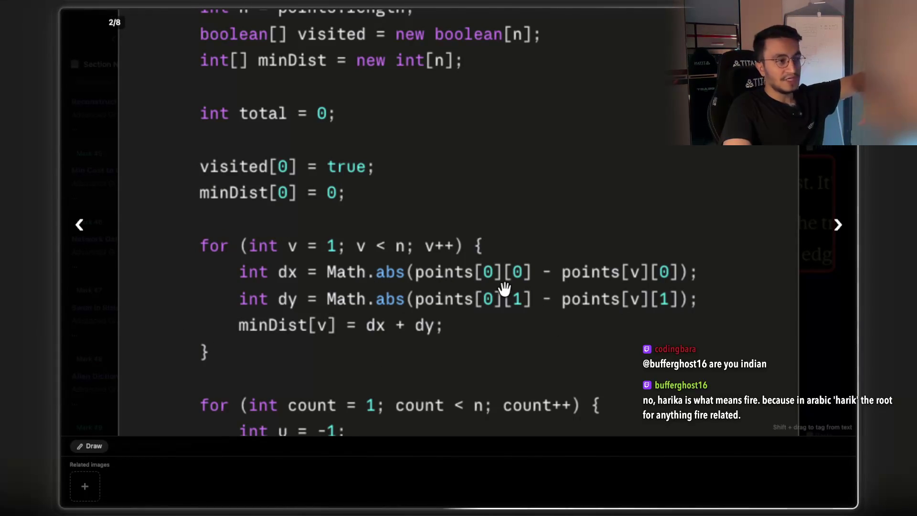
pyautogui.scroll(-5, 501, 284)
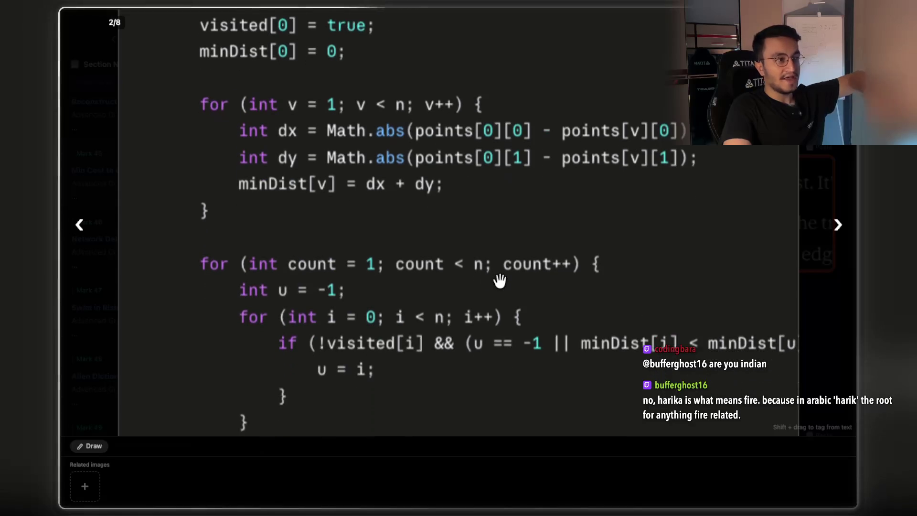
pyautogui.scroll(-3, 500, 281)
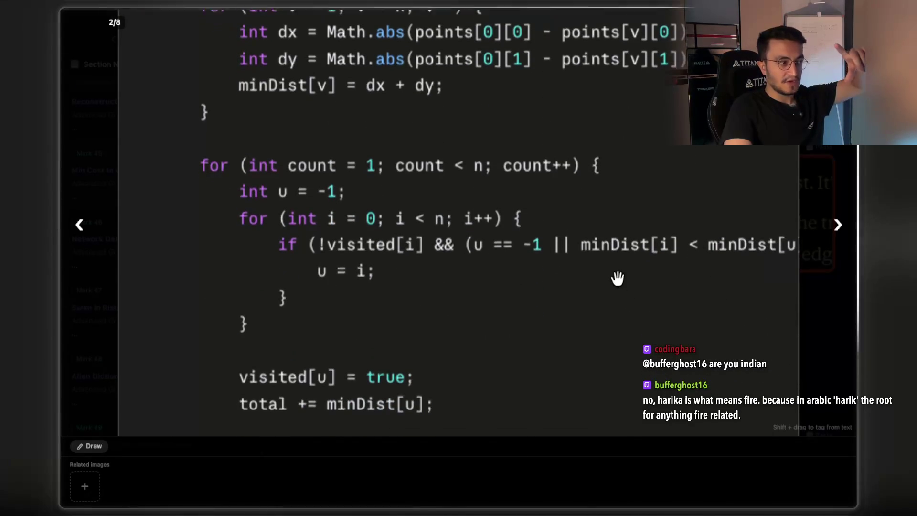
pyautogui.scroll(-3, 615, 276)
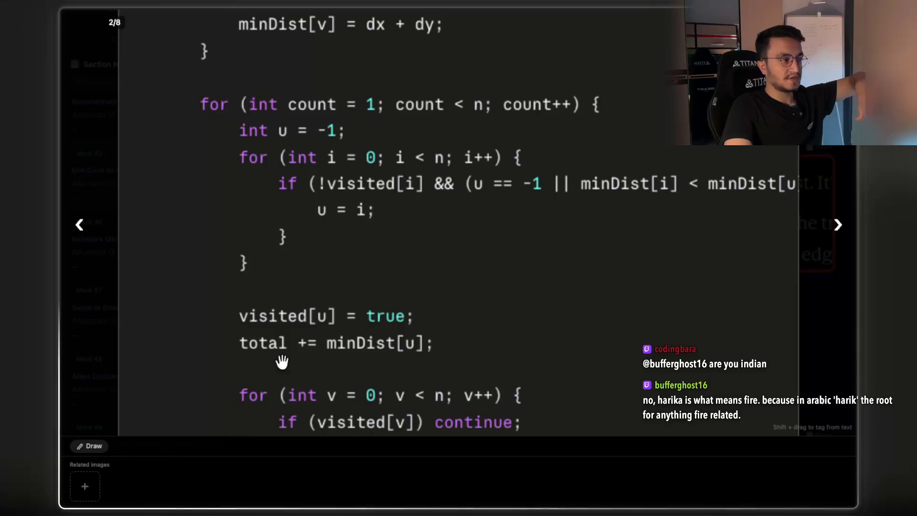
pyautogui.scroll(-1, 264, 361)
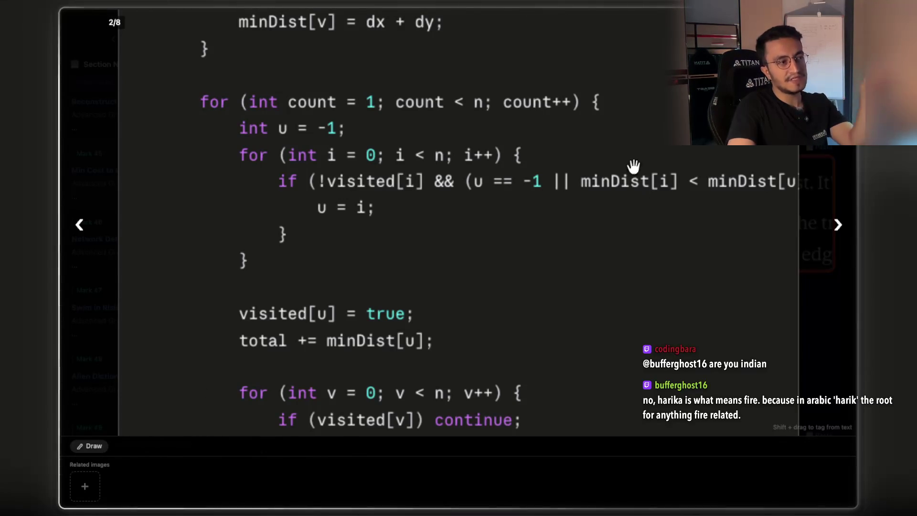
pyautogui.scroll(-1, 659, 170)
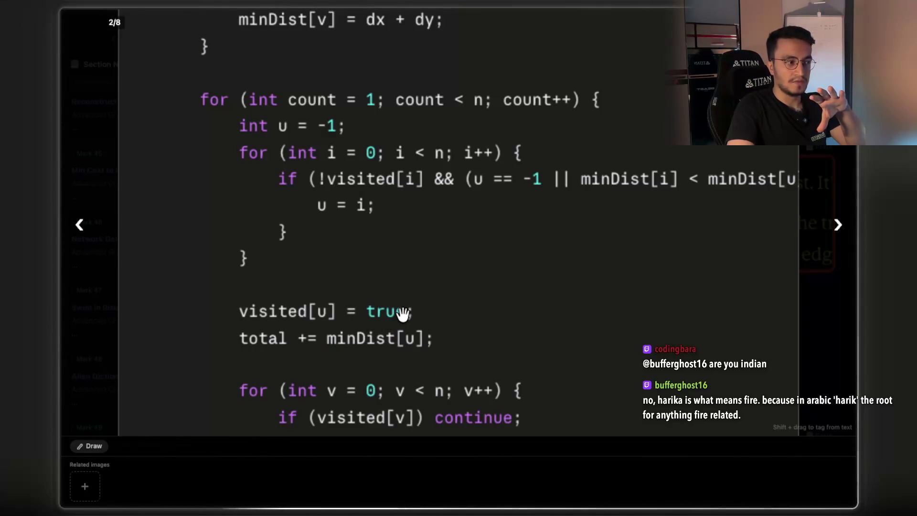
pyautogui.scroll(-3, 415, 308)
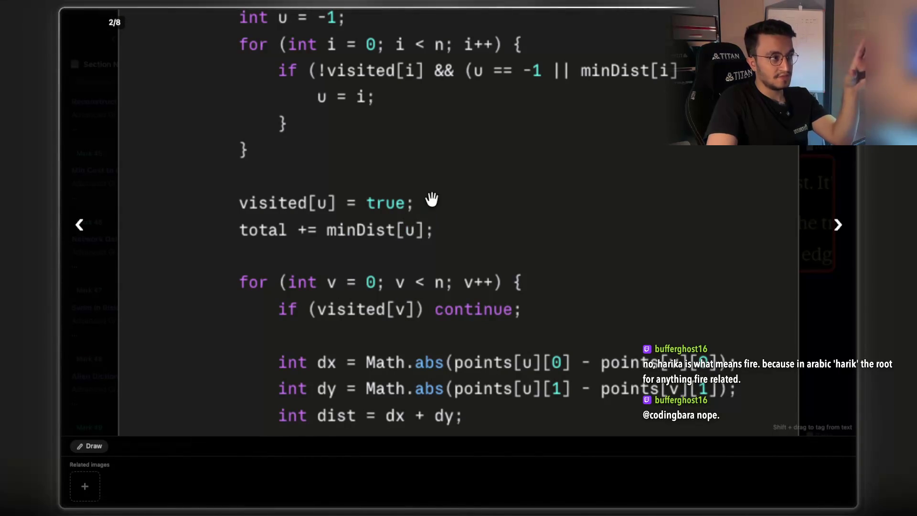
pyautogui.scroll(2, 430, 207)
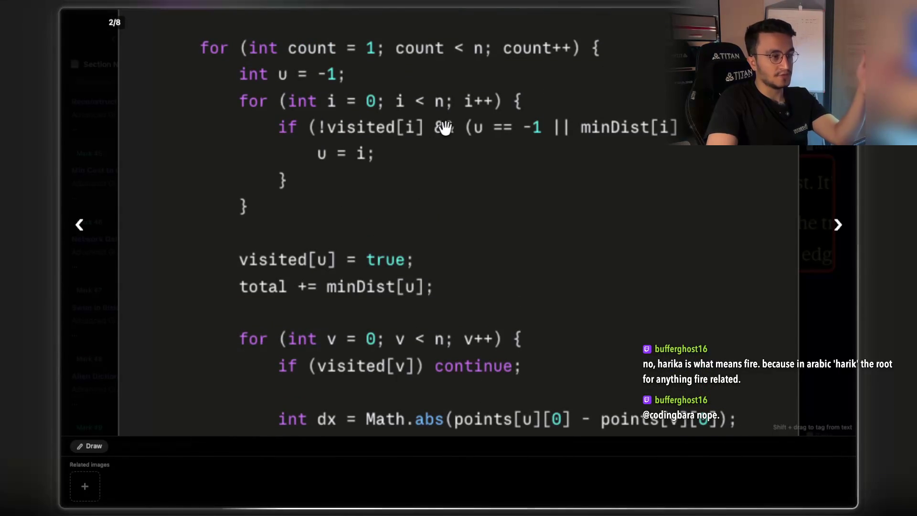
pyautogui.scroll(-3, 445, 128)
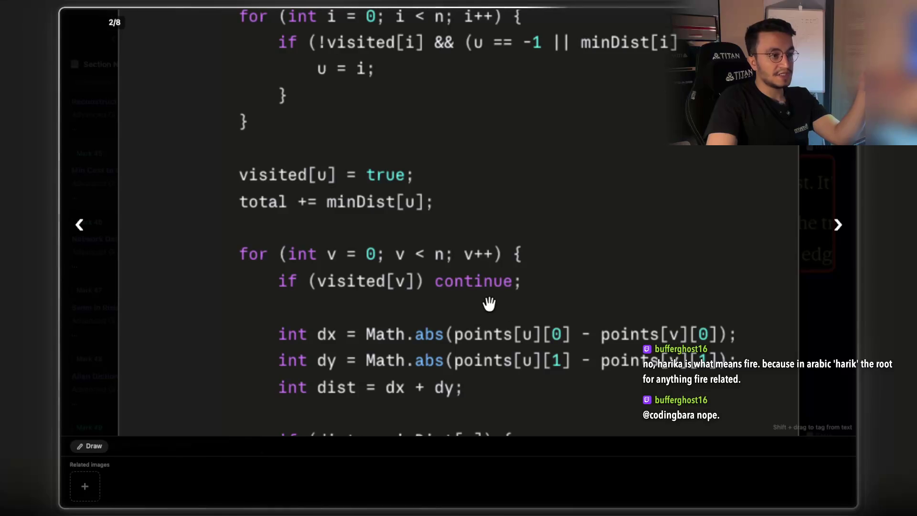
pyautogui.scroll(2, 395, 135)
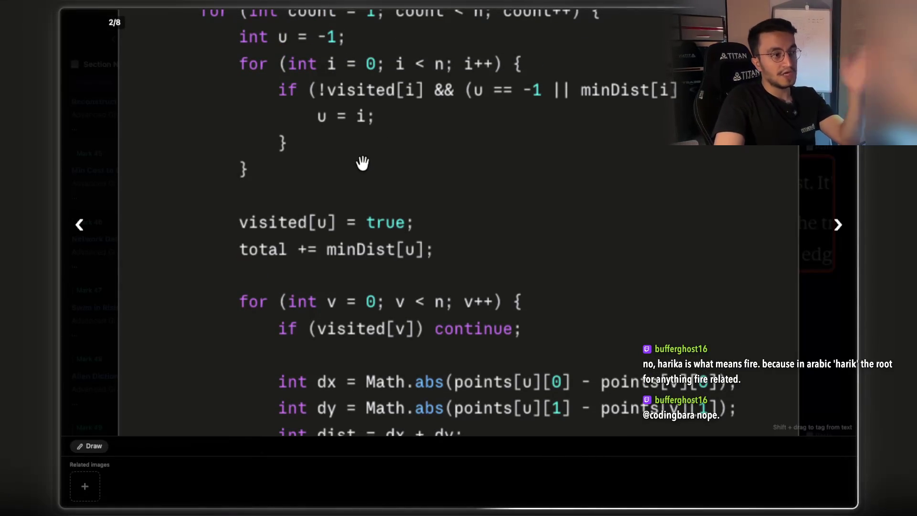
pyautogui.scroll(-4, 501, 340)
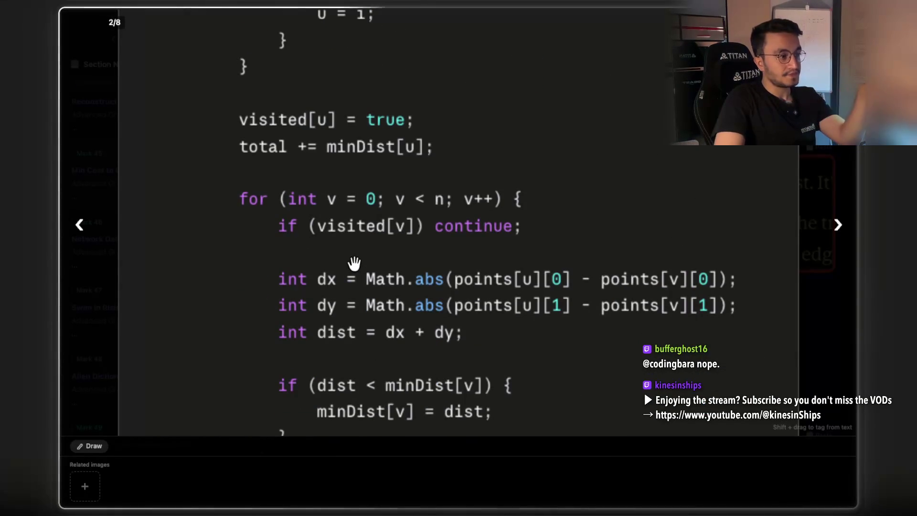
pyautogui.scroll(-2, 352, 263)
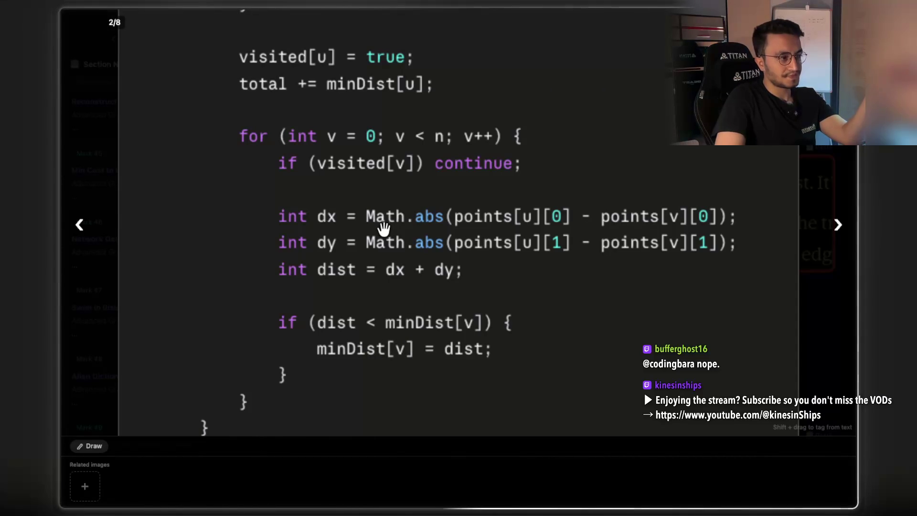
pyautogui.scroll(-1, 382, 228)
pyautogui.scroll(-1, 384, 229)
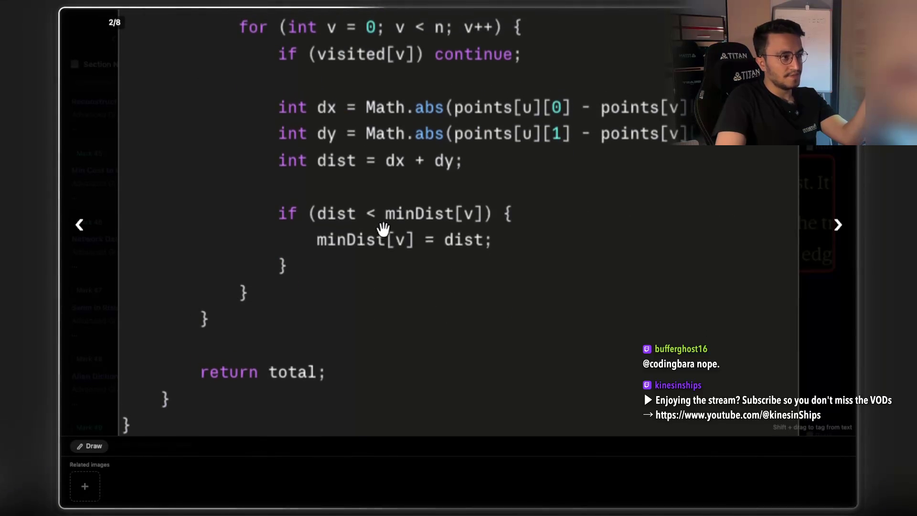
pyautogui.scroll(4, 371, 263)
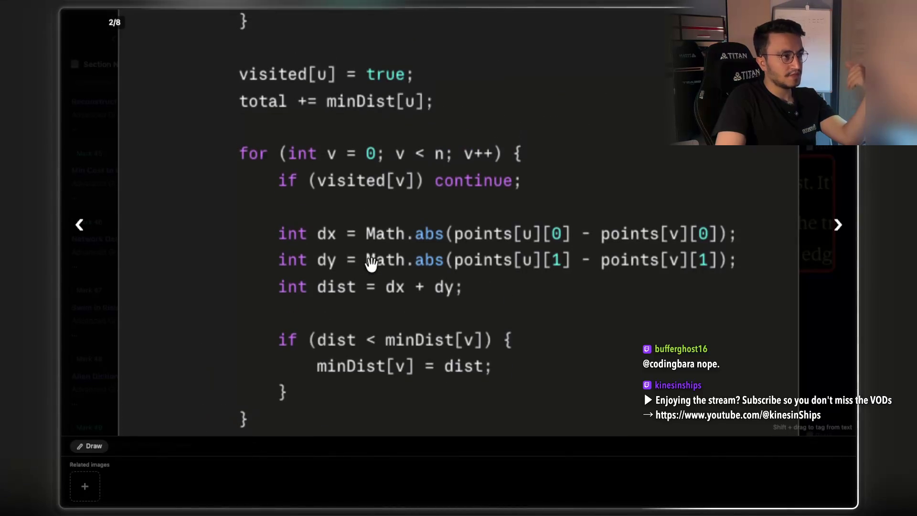
pyautogui.scroll(-1, 602, 116)
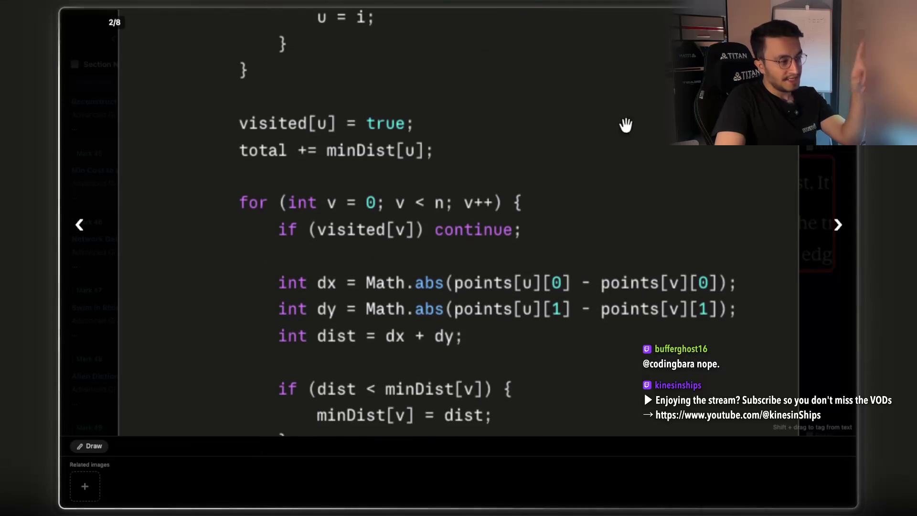
pyautogui.scroll(2, 207, 75)
pyautogui.scroll(6, 206, 74)
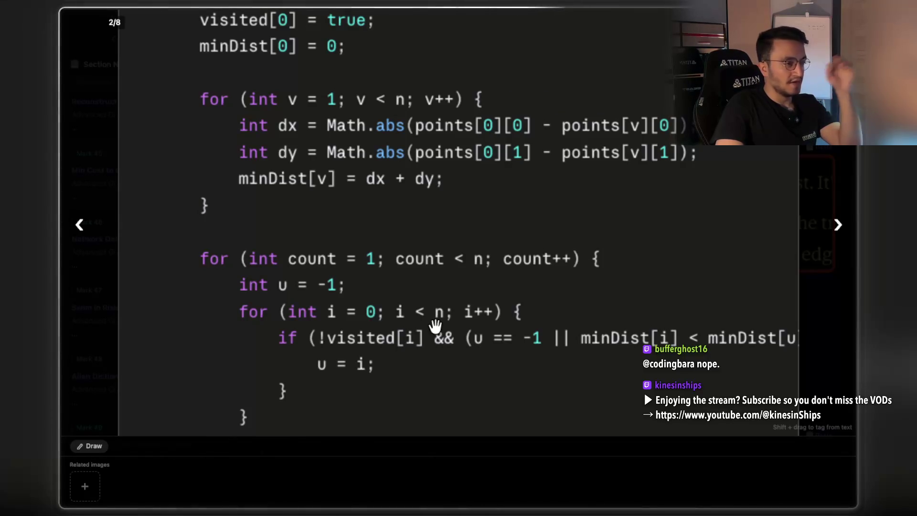
pyautogui.scroll(-3, 433, 321)
pyautogui.scroll(-4, 597, 295)
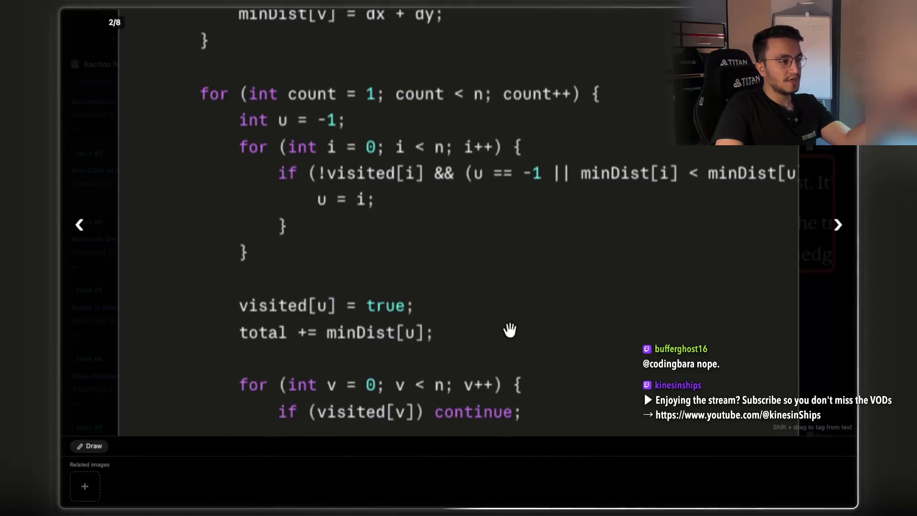
pyautogui.scroll(-8, 509, 330)
pyautogui.scroll(-2, 510, 330)
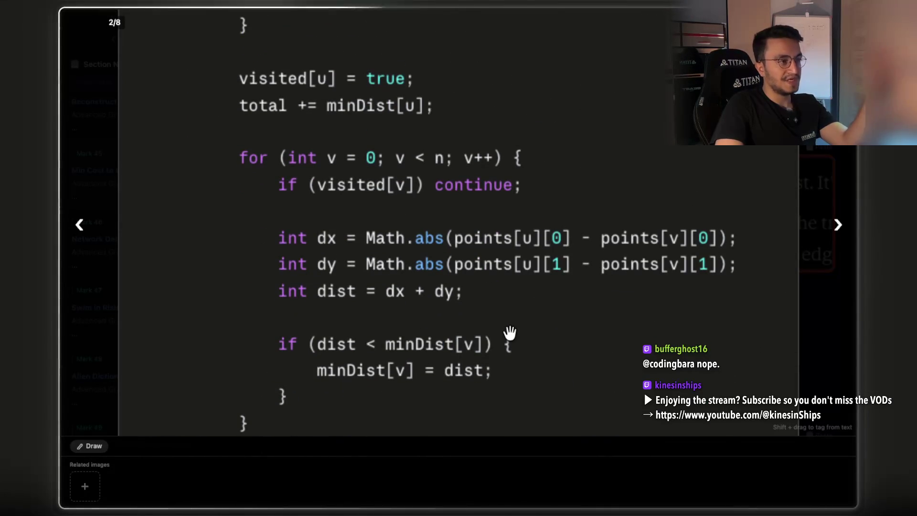
pyautogui.scroll(5, 510, 332)
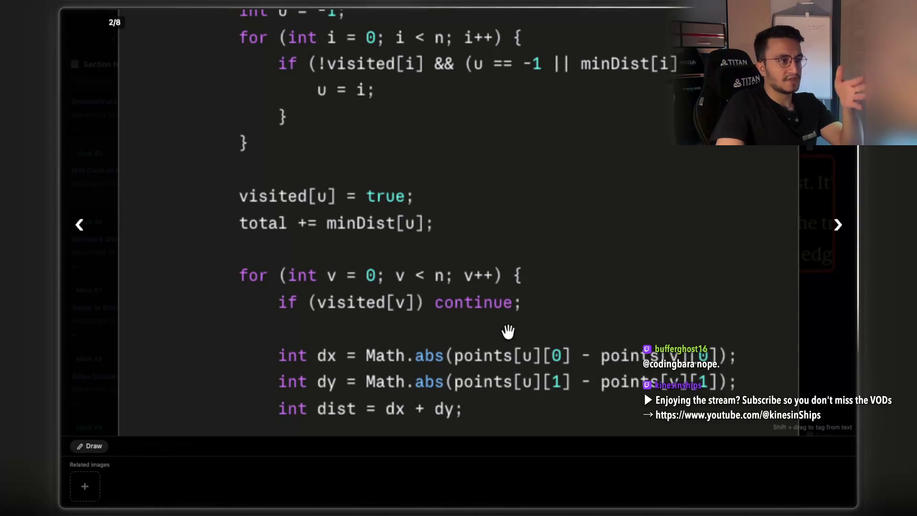
pyautogui.scroll(-5, 505, 326)
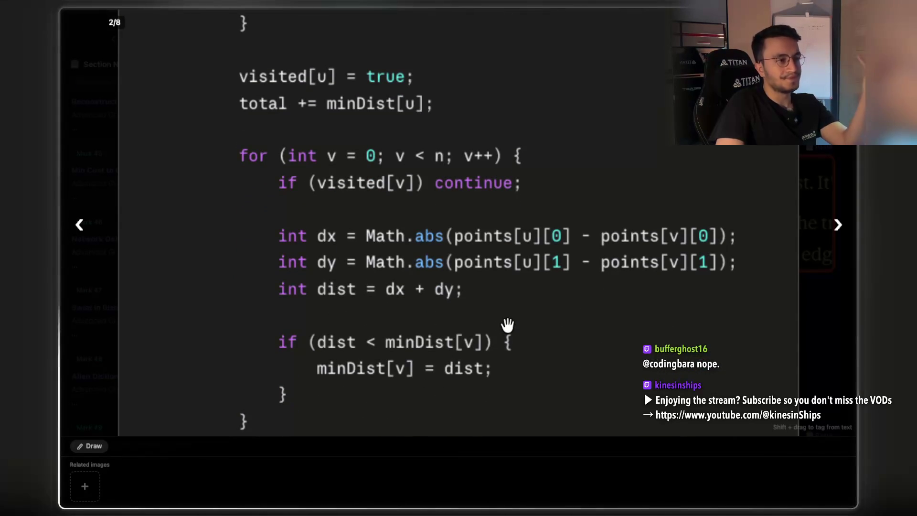
pyautogui.scroll(14, 507, 325)
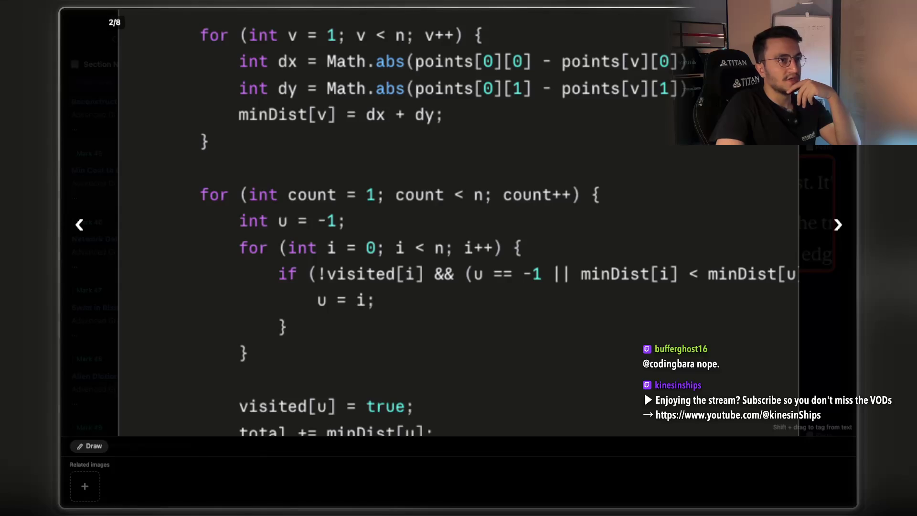
pyautogui.press('Escape')
pyautogui.click(382, 323)
# Step: Tag the code image with red and orange colour tags
pyautogui.rightClick(416, 196)
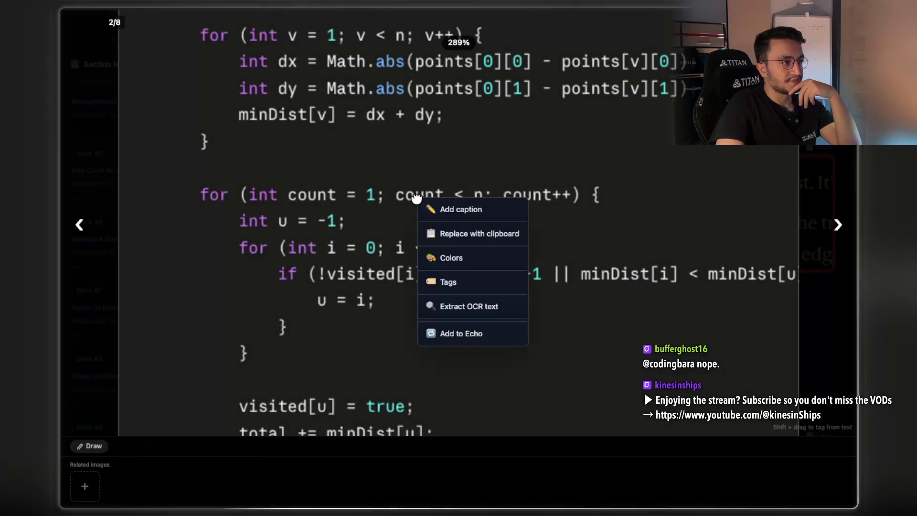
pyautogui.click(461, 258)
pyautogui.click(432, 277)
pyautogui.click(452, 277)
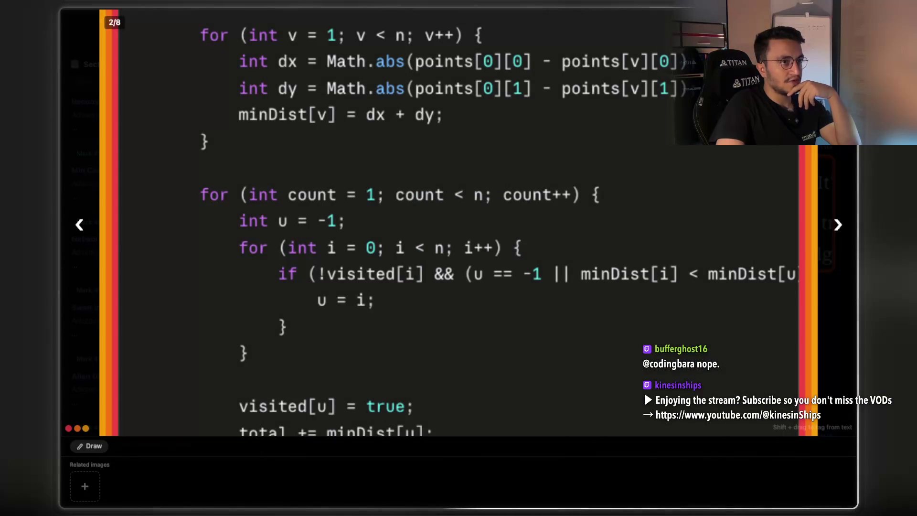
pyautogui.press('Escape')
# Step: Select the Network Delay Time title in the Mark 46 notes
pyautogui.scroll(7, 531, 251)
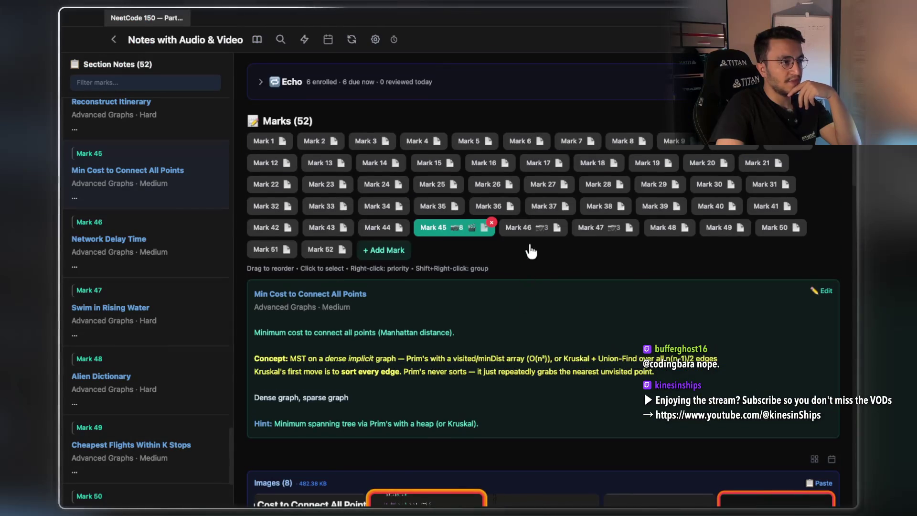
pyautogui.click(531, 227)
pyautogui.scroll(-1, 344, 316)
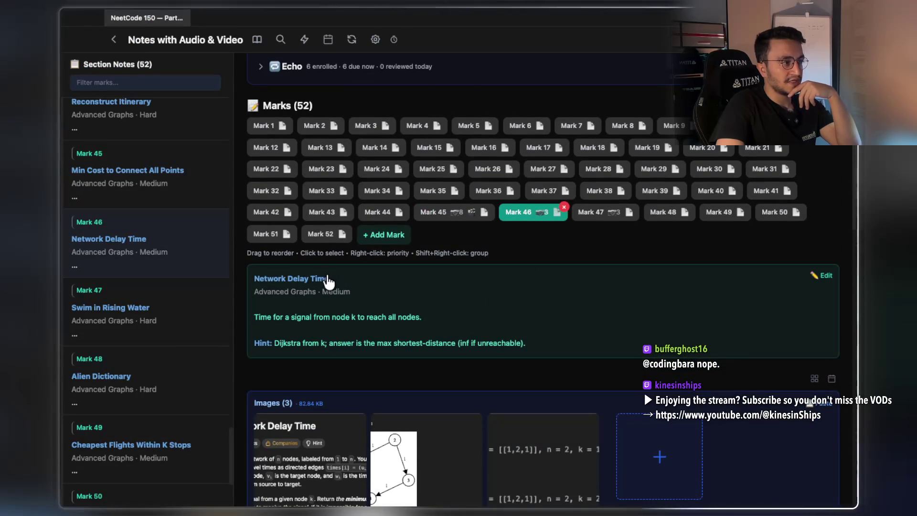
pyautogui.moveTo(333, 282); pyautogui.dragTo(277, 283)
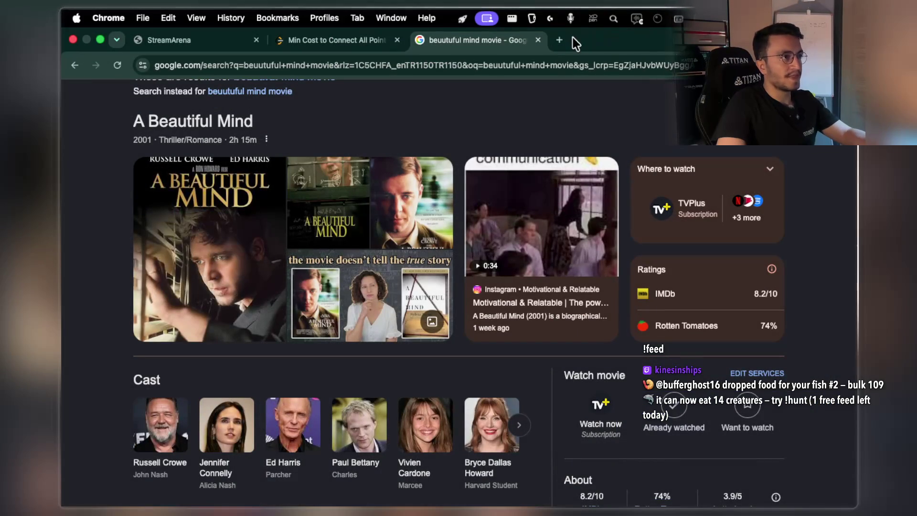
# Step: Search Google in a new tab for 'Network Delay Time leetcode' and open the LeetCode problem
pyautogui.click(559, 40)
pyautogui.write('Network Delay Time')
pyautogui.write('leetcode')
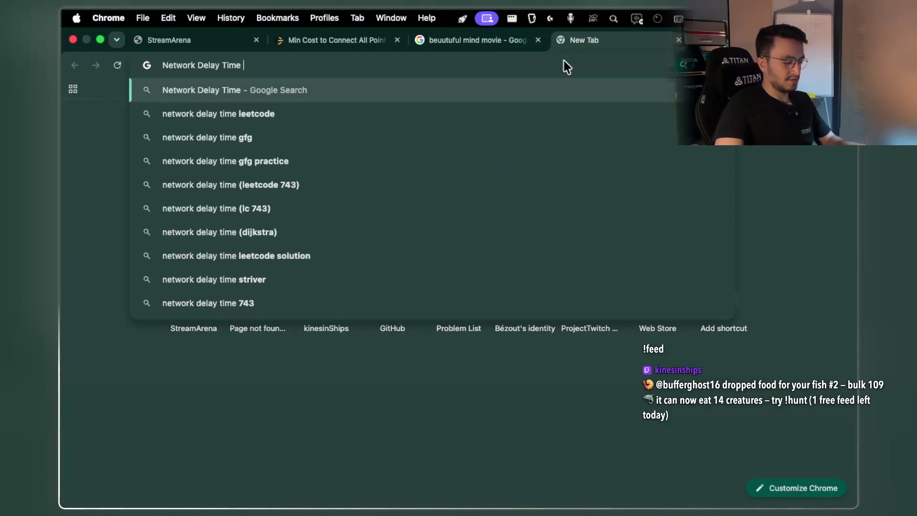
pyautogui.press('Return')
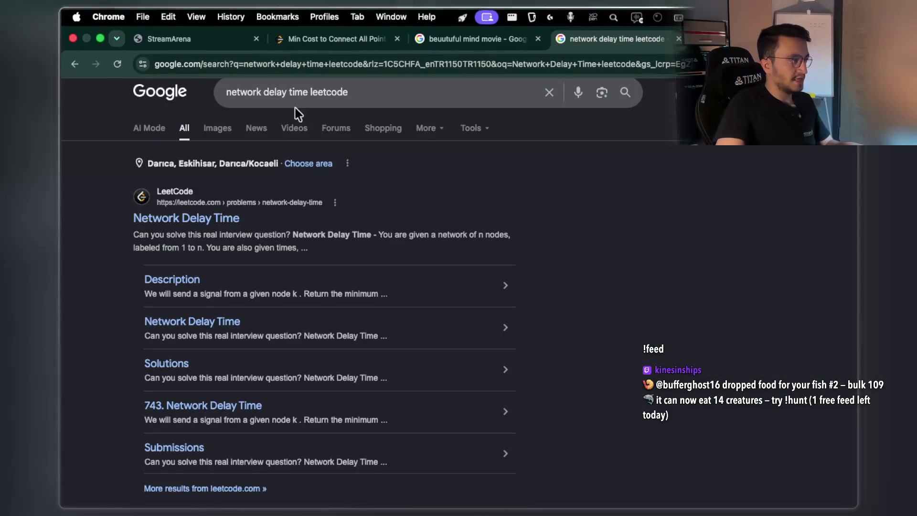
pyautogui.click(215, 215)
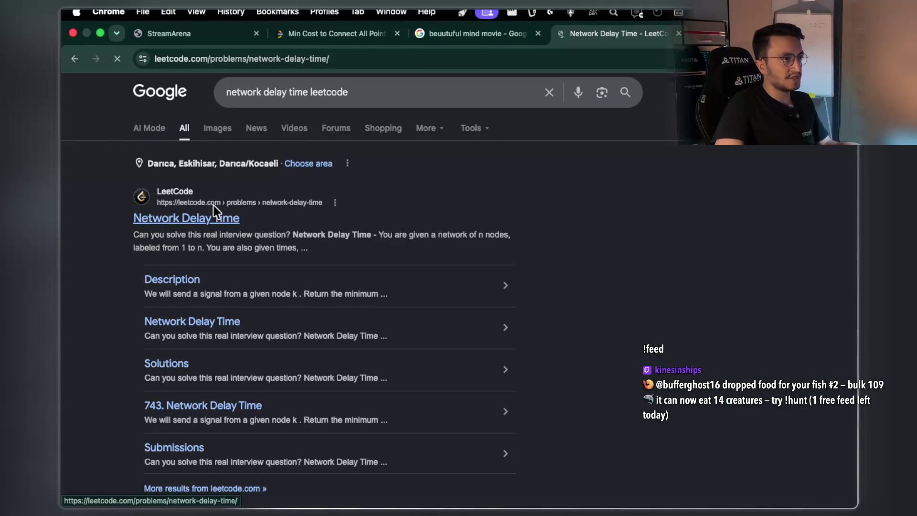
# Step: Bring up LeetCode problem 743, Network Delay Time, showing Example 1 and the empty Java networkDelayTime template
pyautogui.click(427, 62)
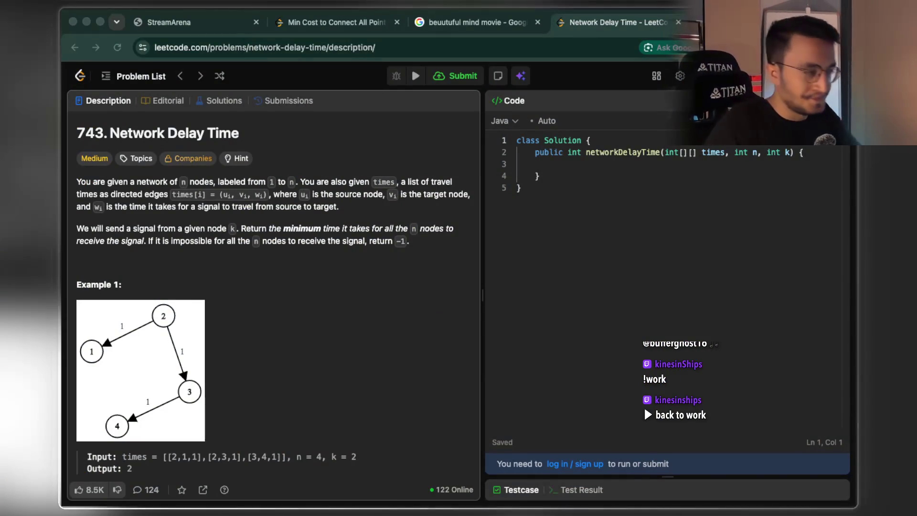
pyautogui.click(310, 47)
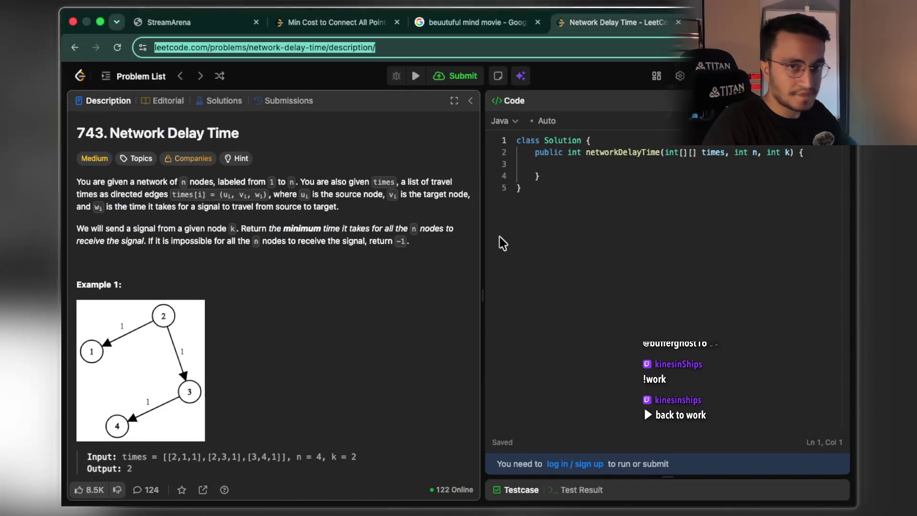
pyautogui.press('super+Tab')
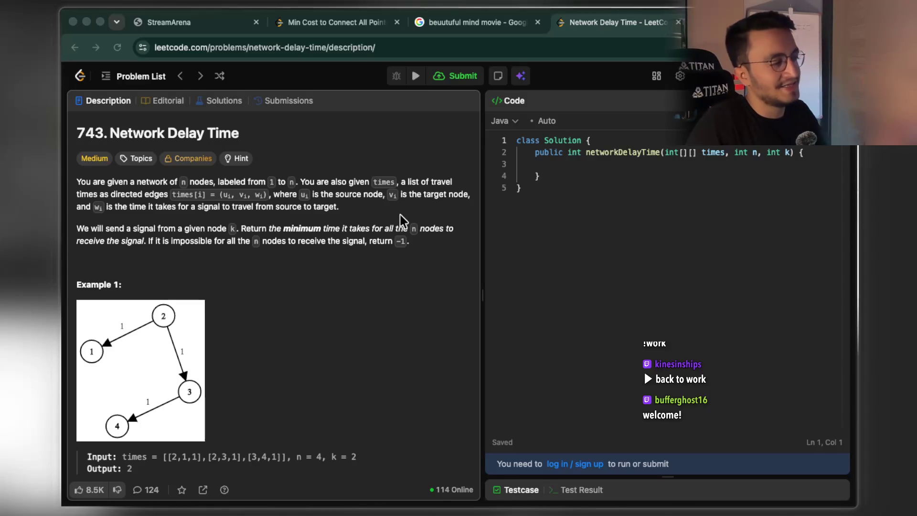
pyautogui.scroll(-1, 400, 297)
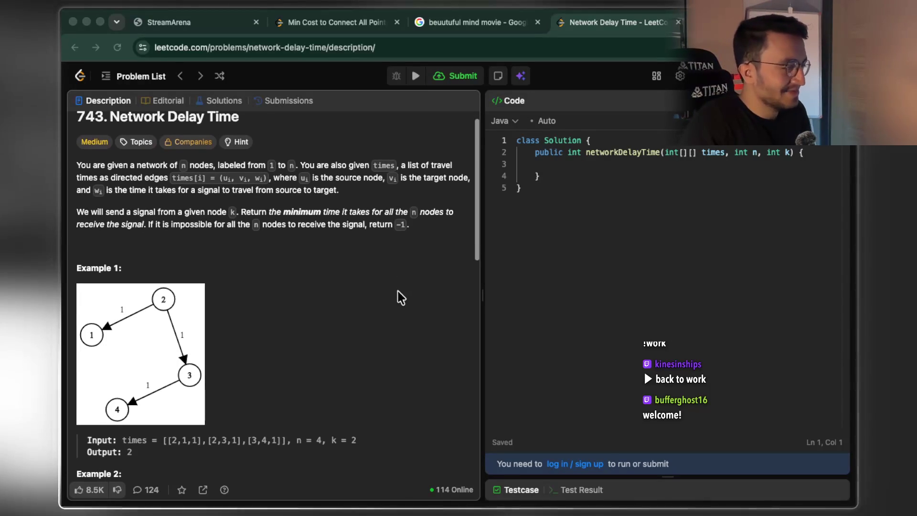
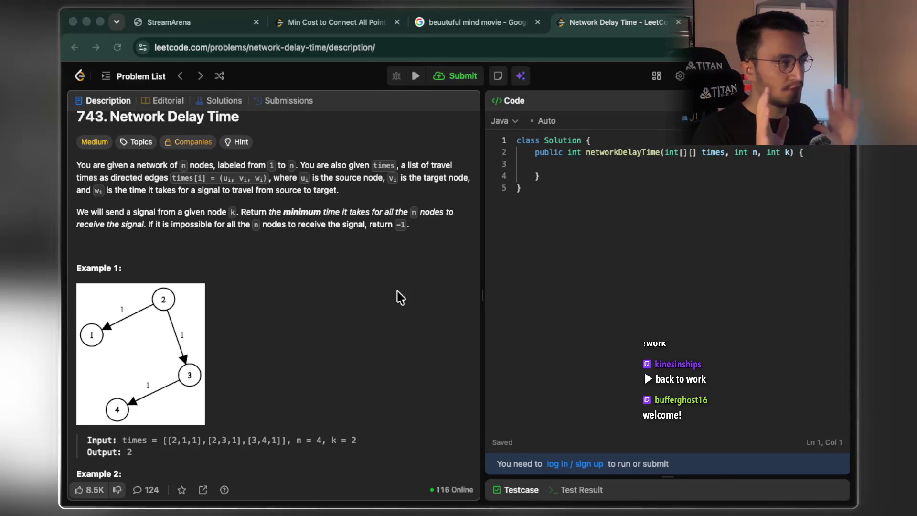
# Step: Screenshot the LeetCode 743 title, statement and Example 1 graph
pyautogui.scroll(1, 351, 269)
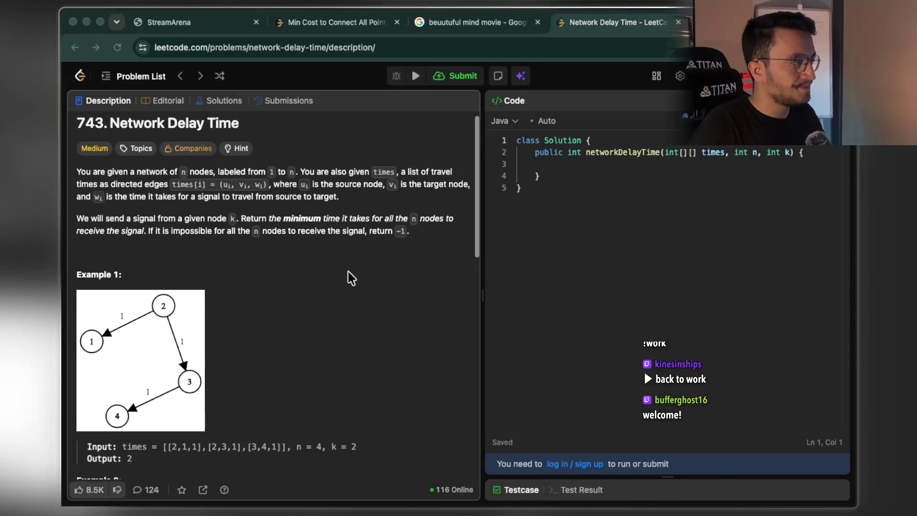
pyautogui.moveTo(82, 115)
pyautogui.mouseDown()
pyautogui.moveTo(342, 361)
pyautogui.moveTo(492, 478)
pyautogui.mouseUp()
pyautogui.press('super+Tab')
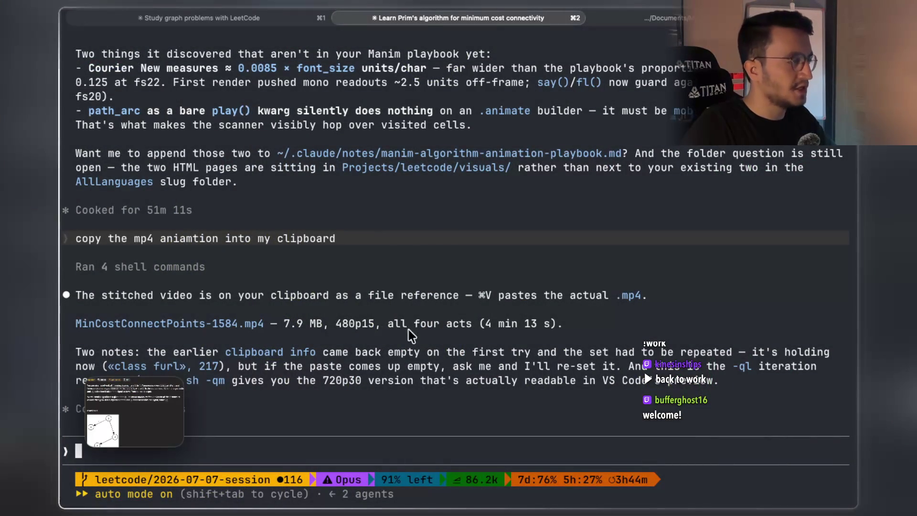
# Step: Attach the problem screenshot and submit a dictated request for a detailed Manim animation instead of HTML
pyautogui.hotkey('ctrl', 'v')
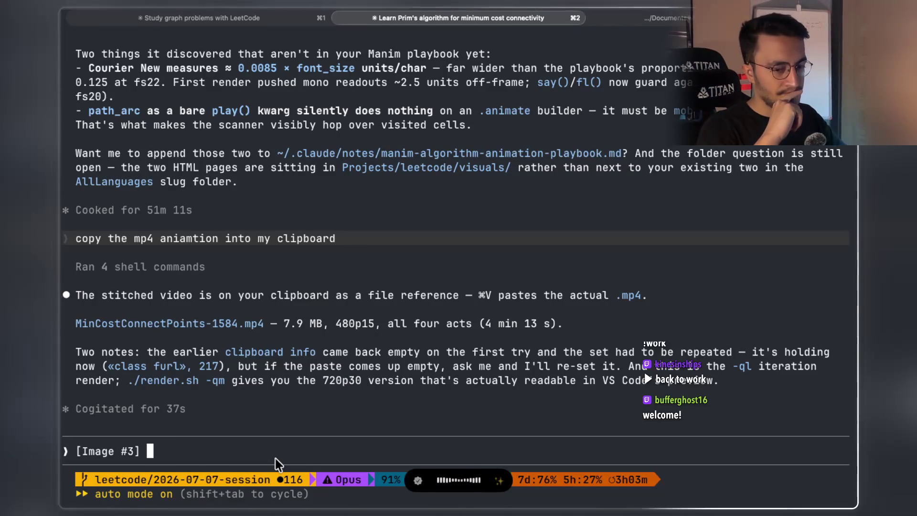
pyautogui.press('fn')
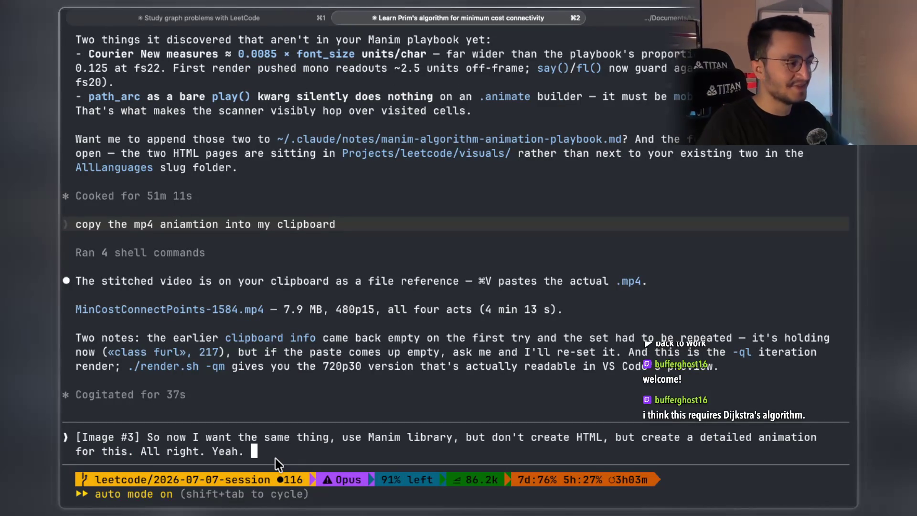
pyautogui.press('BackSpace')
pyautogui.press('BackSpace')
pyautogui.press('BackSpace')
pyautogui.press('BackSpace')
pyautogui.press('BackSpace')
pyautogui.press('BackSpace')
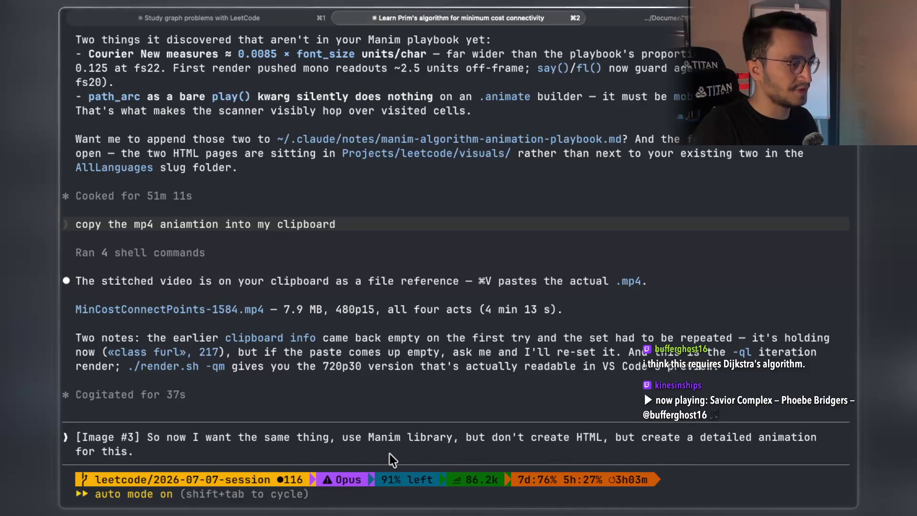
pyautogui.press('Return')
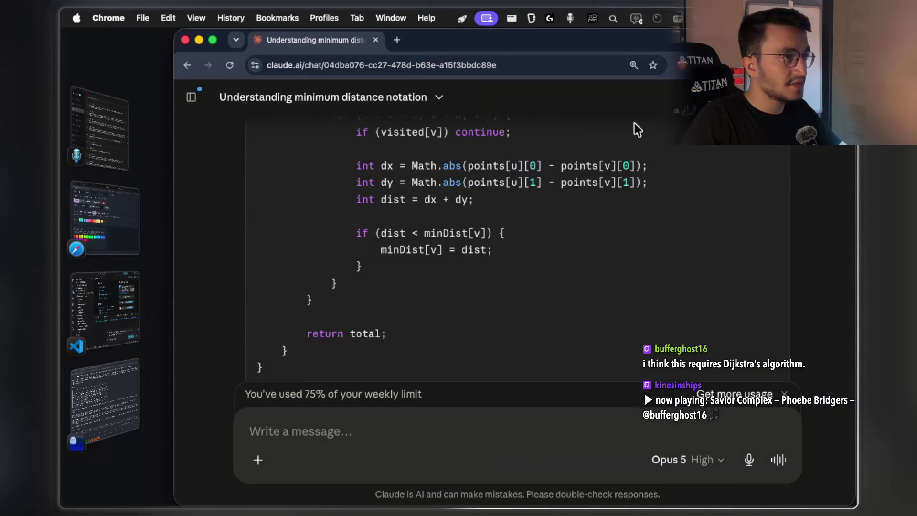
# Step: Open YouTube in a new tab and search for 'Dijkstra's algorithm'
pyautogui.click(400, 39)
pyautogui.write('you')
pyautogui.press('Return')
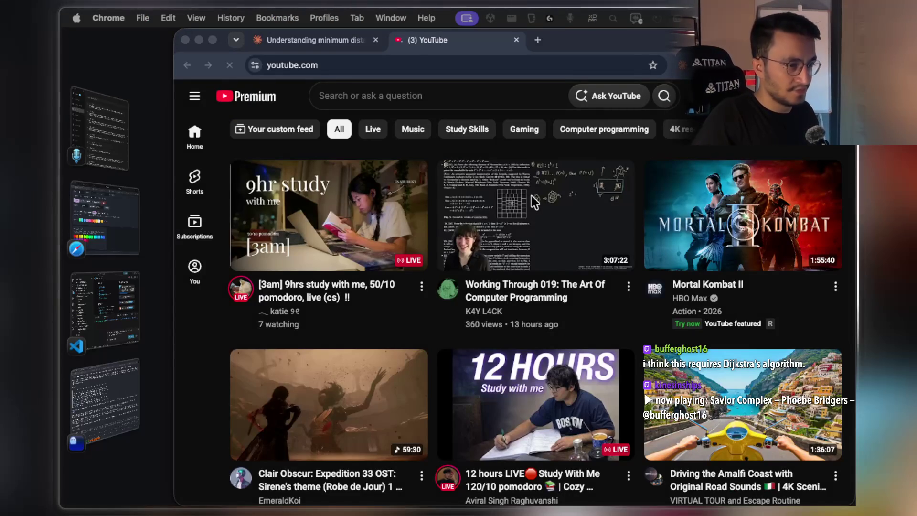
pyautogui.click(414, 101)
pyautogui.write("Dijkstra's algorithm")
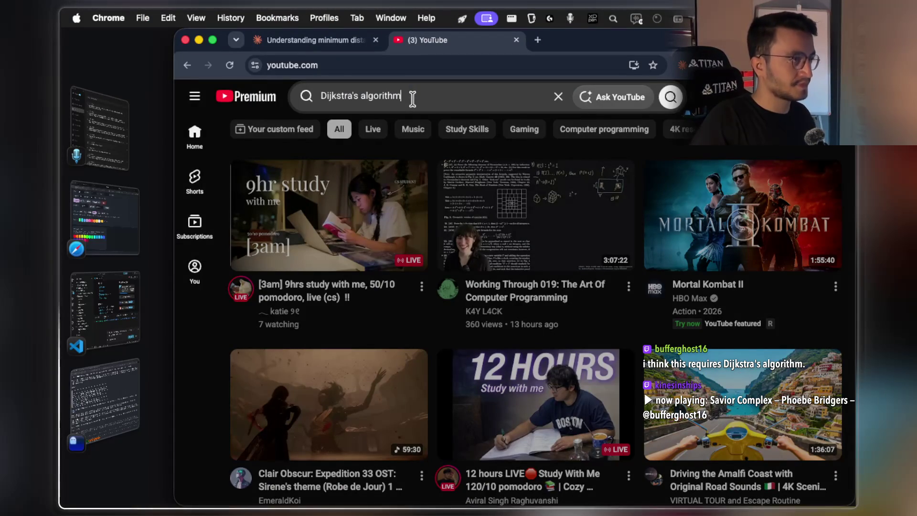
pyautogui.press('Return')
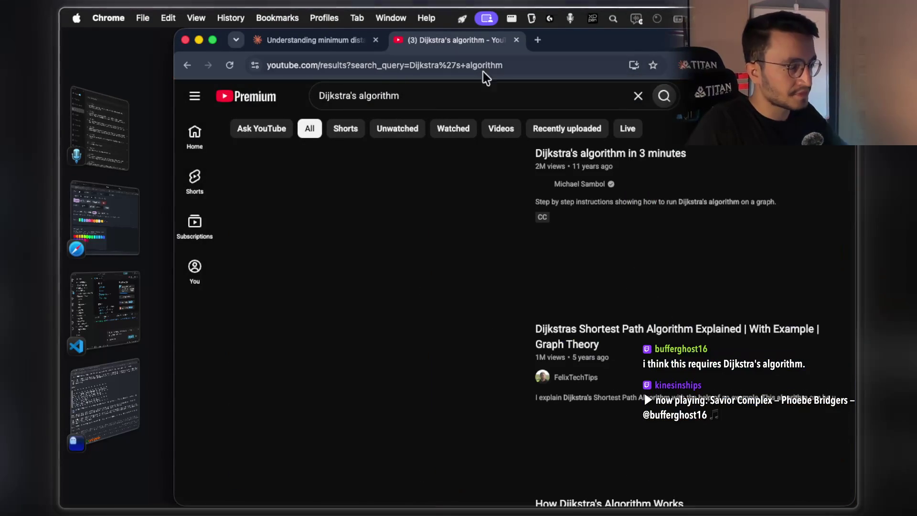
# Step: Mute the Working Through 019 tab's site and pause its video
pyautogui.click(187, 66)
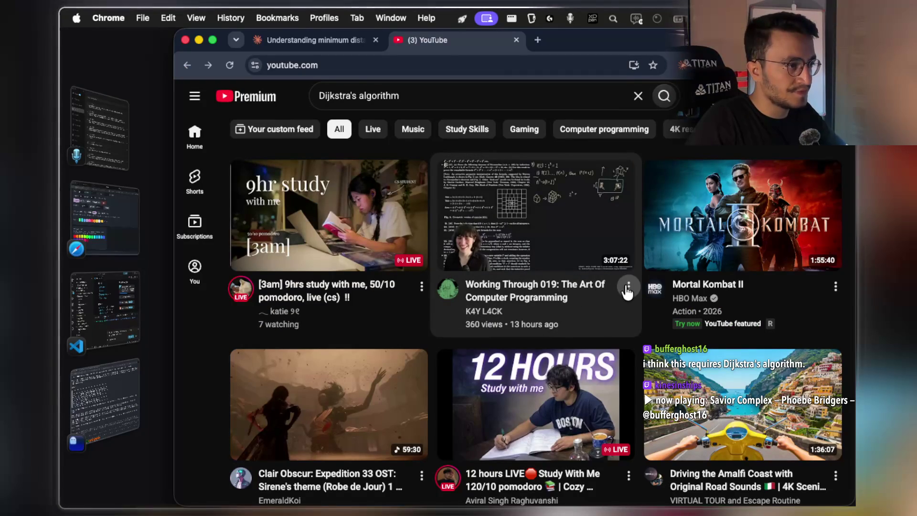
pyautogui.moveTo(625, 290)
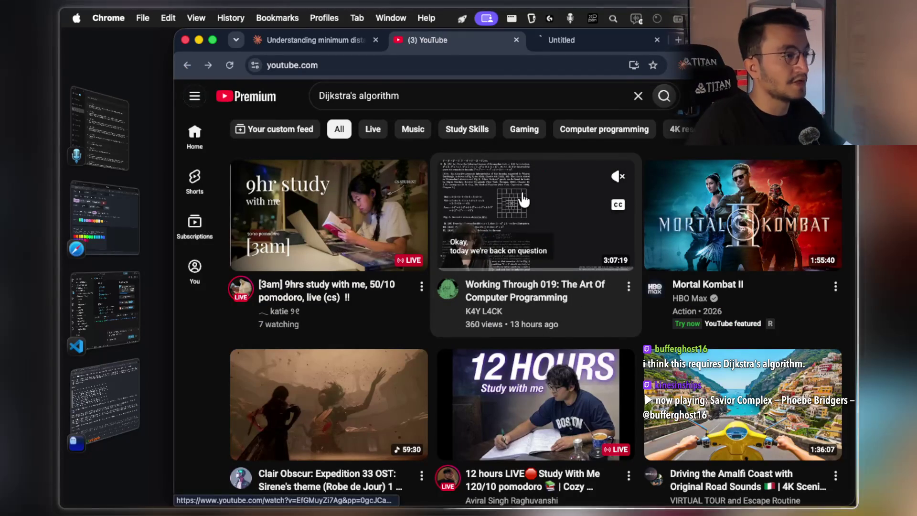
pyautogui.click(587, 41)
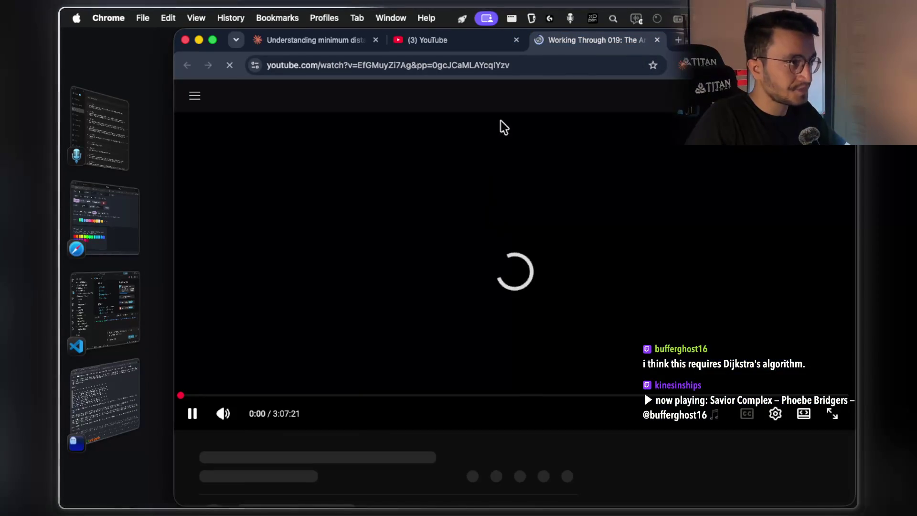
pyautogui.rightClick(595, 43)
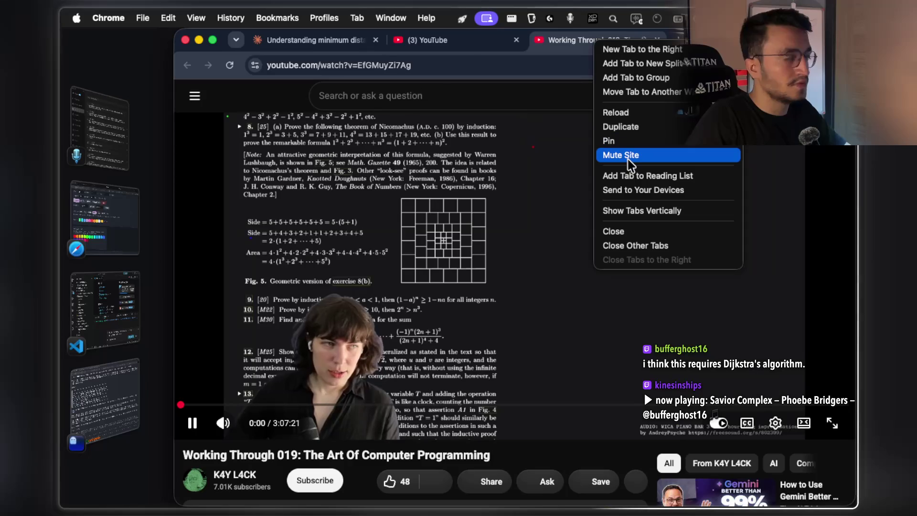
pyautogui.click(630, 165)
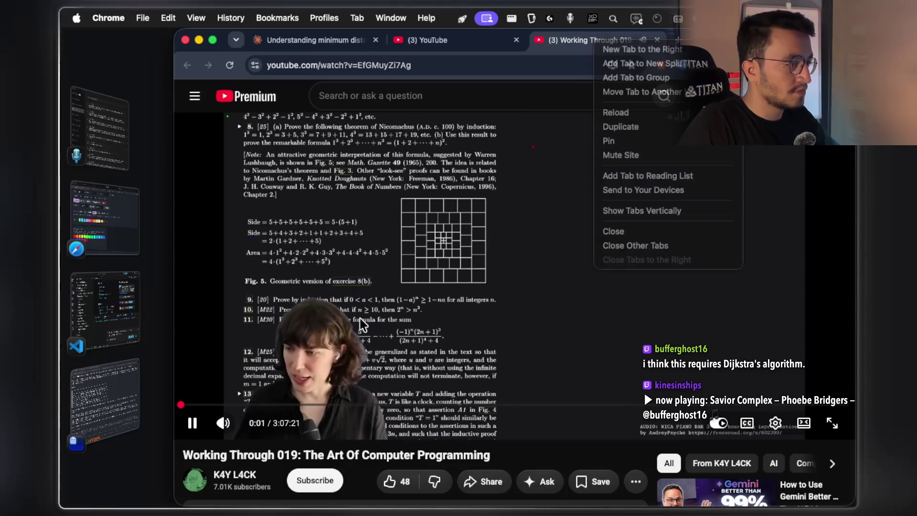
pyautogui.click(449, 293)
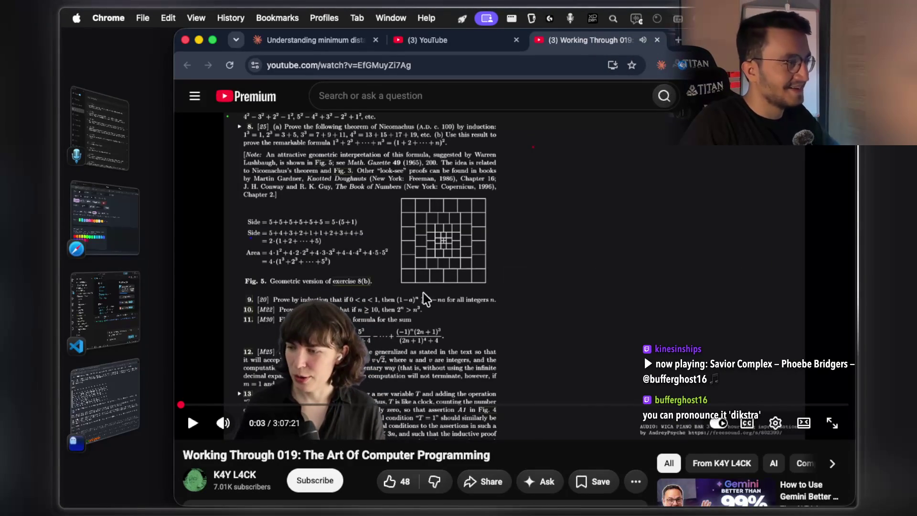
# Step: Like the Working Through 019 video and subscribe to its channel
pyautogui.scroll(-3, 452, 294)
pyautogui.scroll(-1, 452, 294)
pyautogui.click(388, 401)
pyautogui.click(331, 403)
pyautogui.scroll(-10, 397, 250)
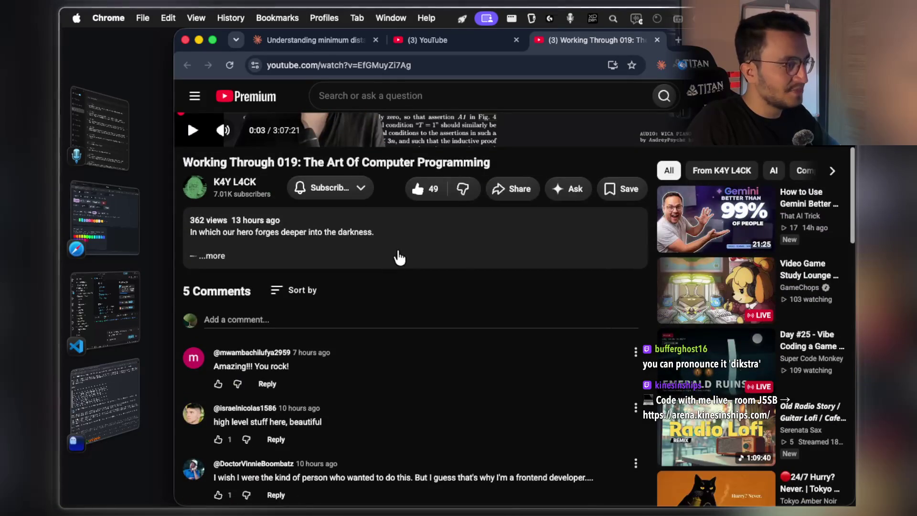
pyautogui.scroll(14, 400, 256)
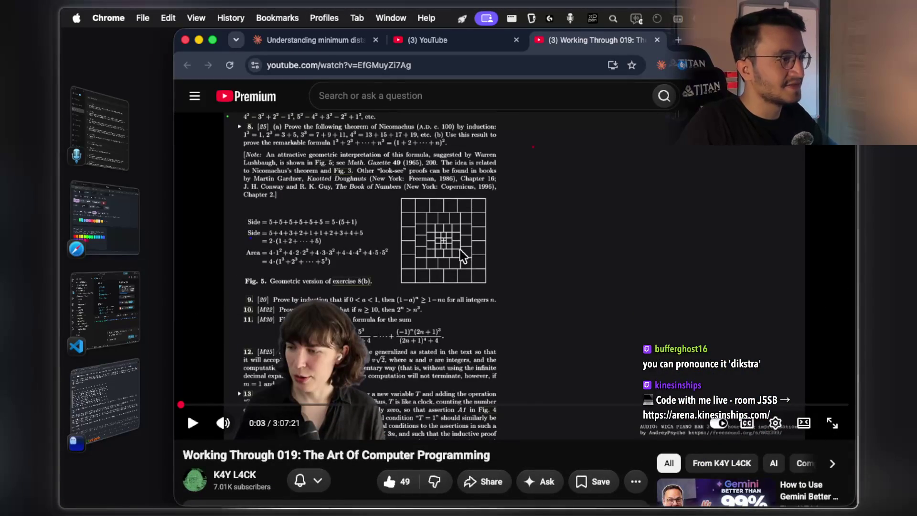
# Step: Rerun the 'Dijkstra's algorithm' search in the YouTube tab
pyautogui.click(429, 40)
pyautogui.click(432, 95)
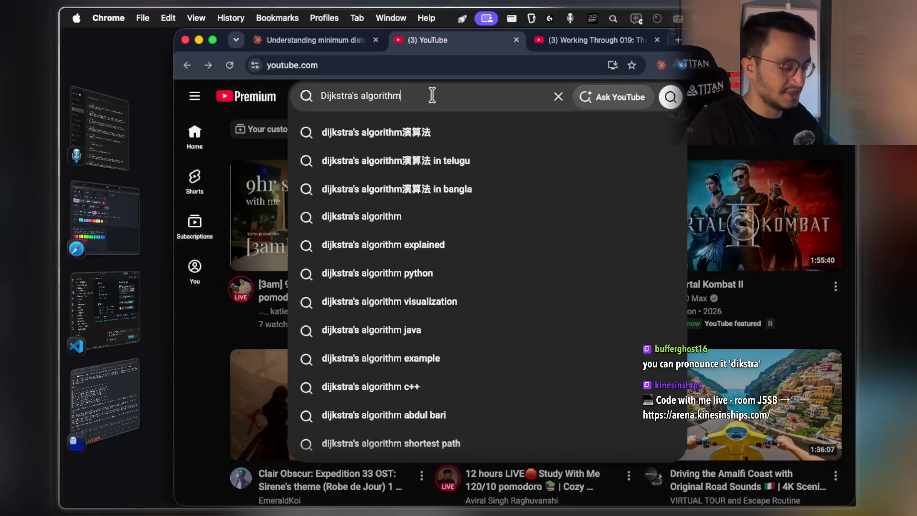
pyautogui.press('Return')
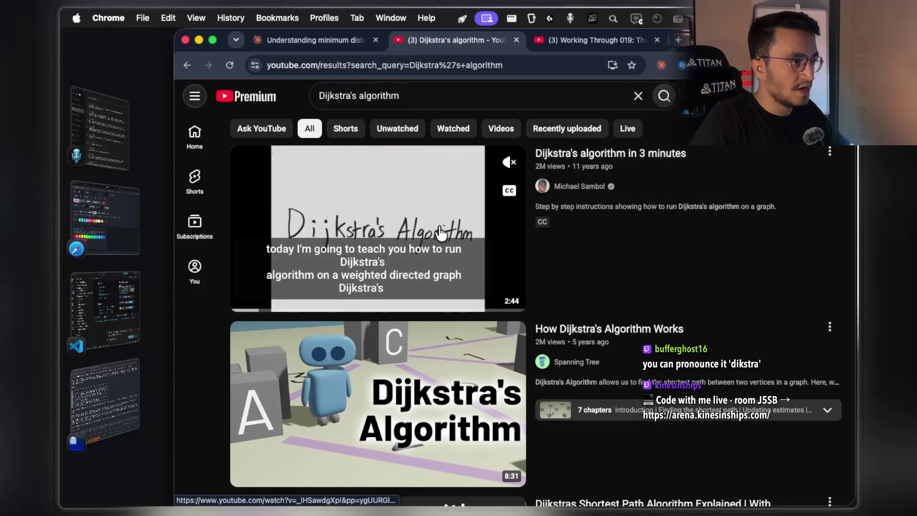
# Step: Open 'Dijkstra's algorithm in 3 minutes' and watch its opening seconds, pausing around 0:04–0:07
pyautogui.click(481, 239)
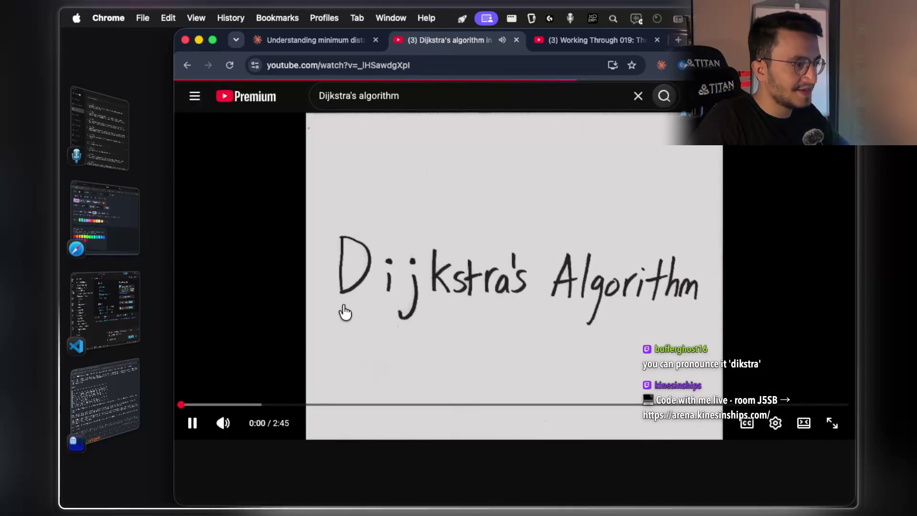
pyautogui.click(291, 311)
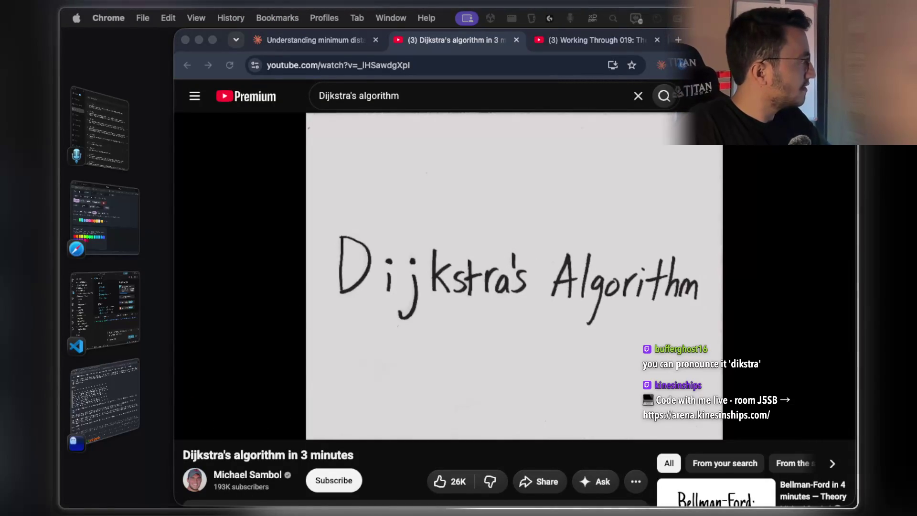
pyautogui.click(369, 292)
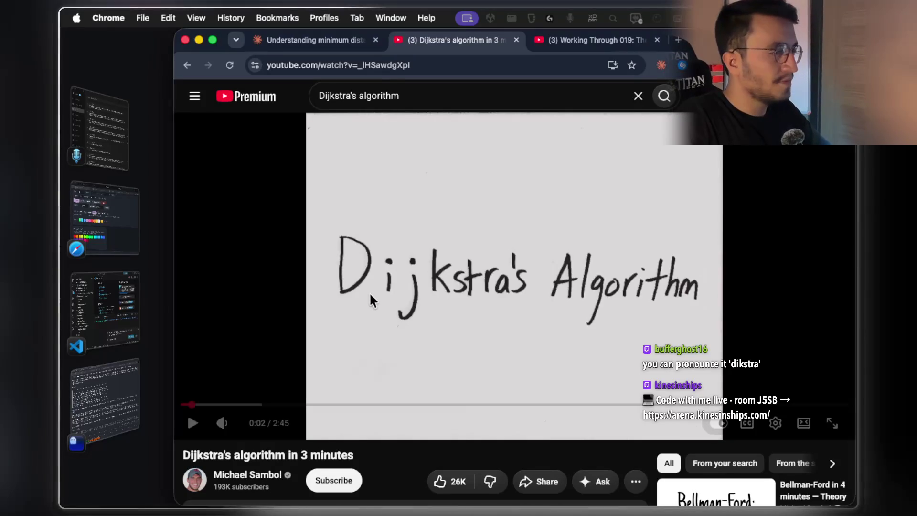
pyautogui.click(366, 287)
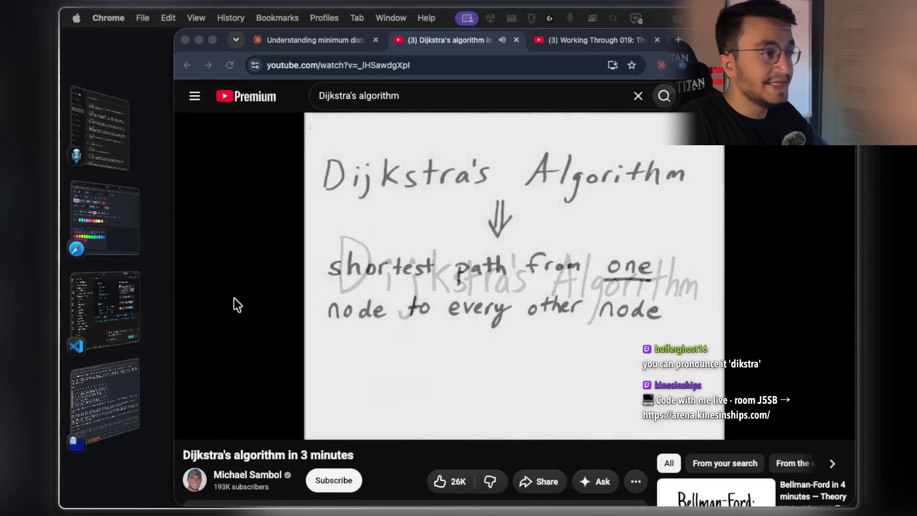
pyautogui.click(168, 300)
pyautogui.click(105, 309)
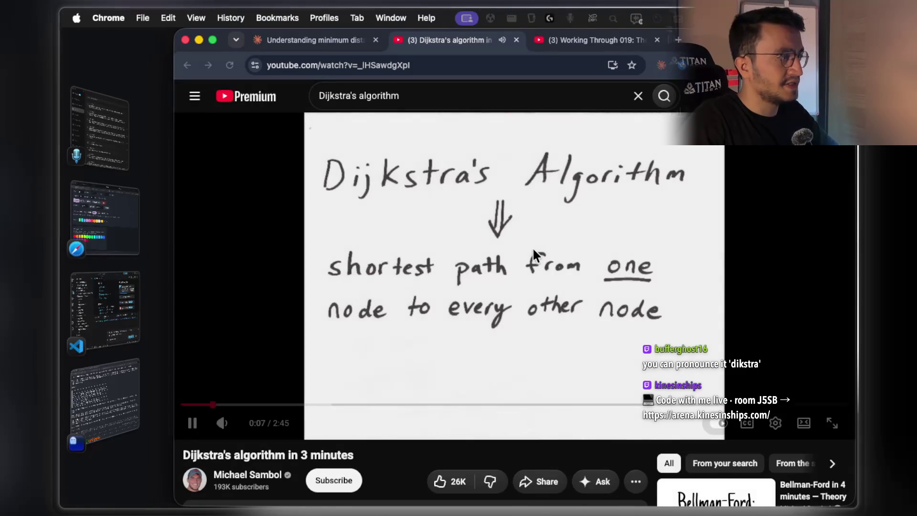
pyautogui.click(507, 270)
pyautogui.click(485, 268)
pyautogui.click(473, 288)
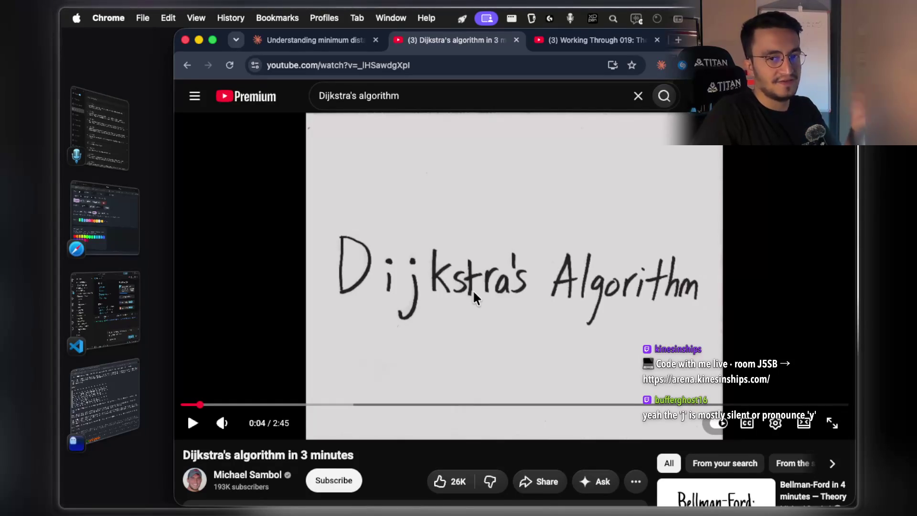
# Step: Watch to 0:16, rewind five seconds, and switch the video to full screen
pyautogui.click(429, 311)
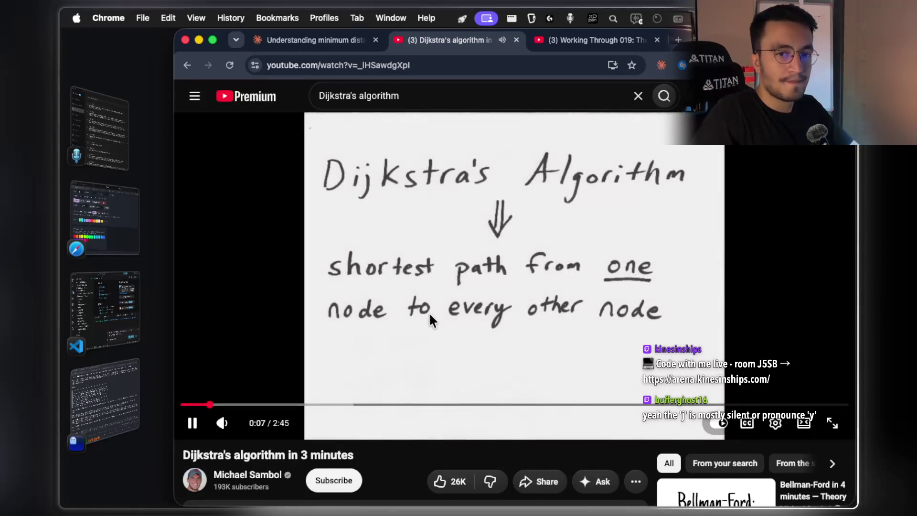
pyautogui.click(429, 311)
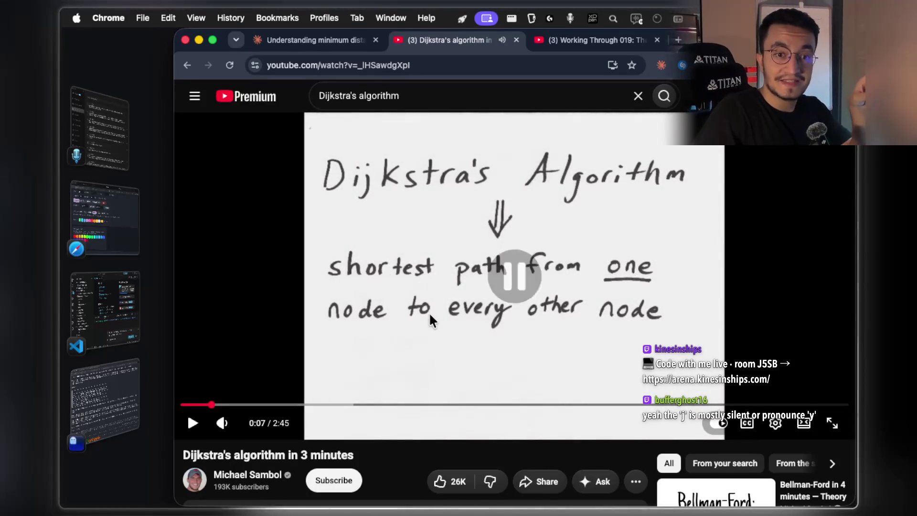
pyautogui.click(429, 302)
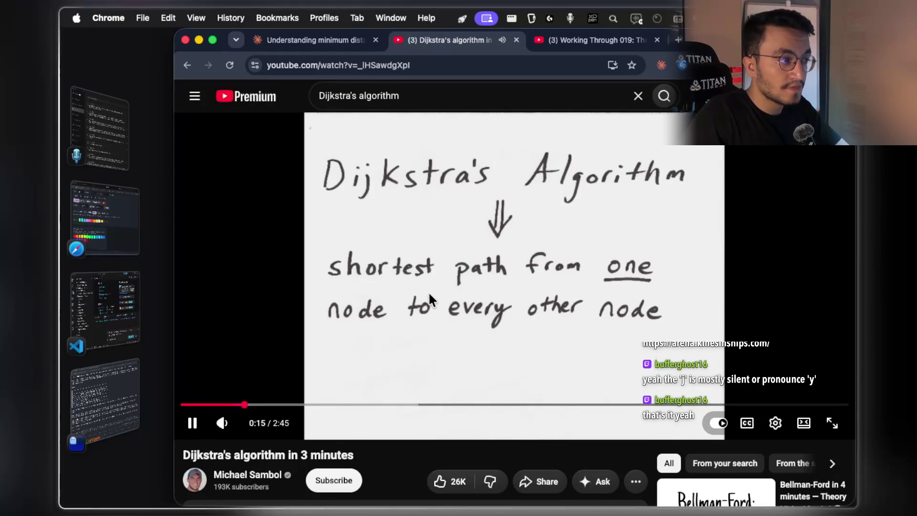
pyautogui.click(423, 316)
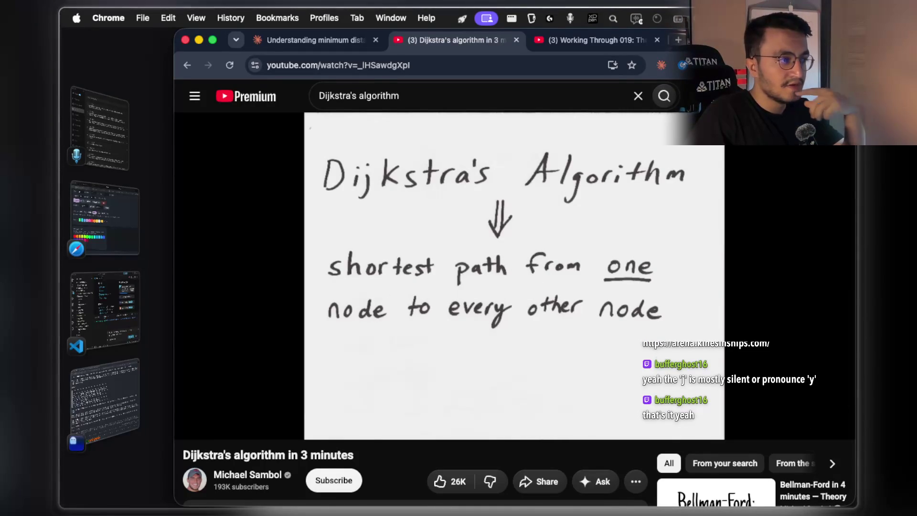
pyautogui.moveTo(405, 334)
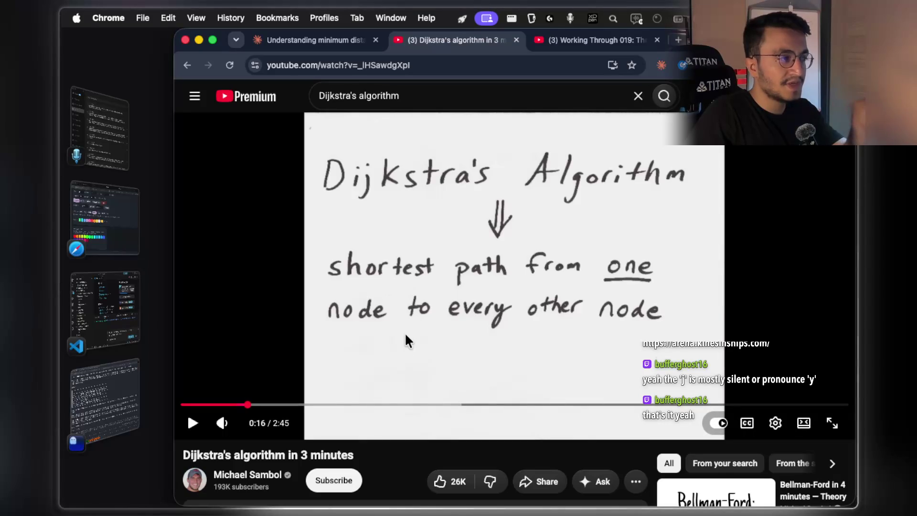
pyautogui.press('space')
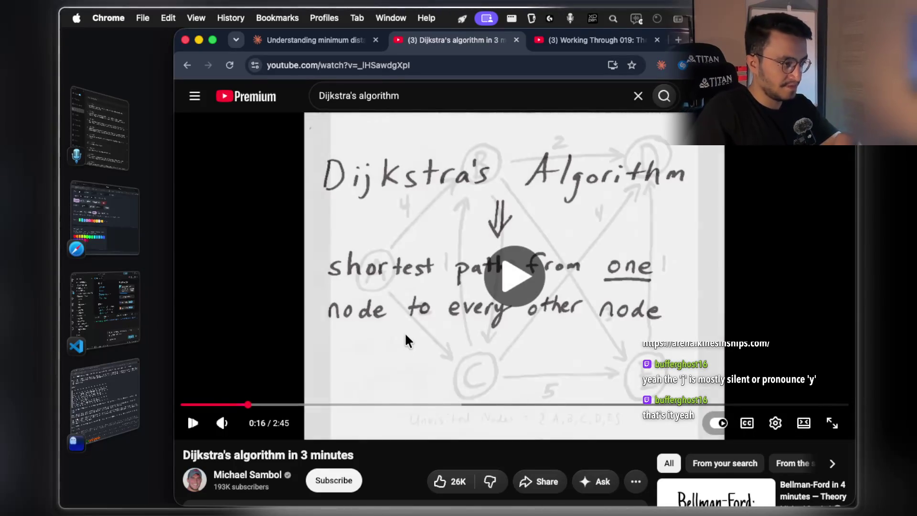
pyautogui.press('Left')
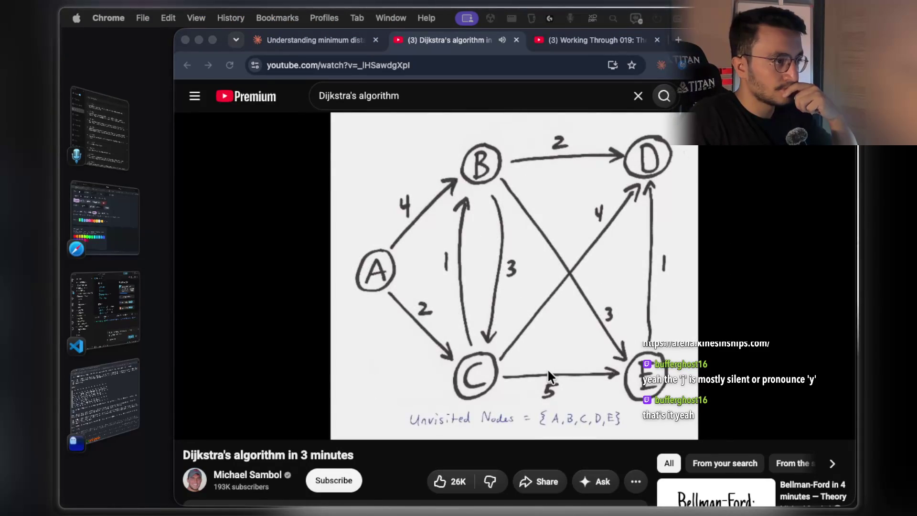
pyautogui.click(829, 432)
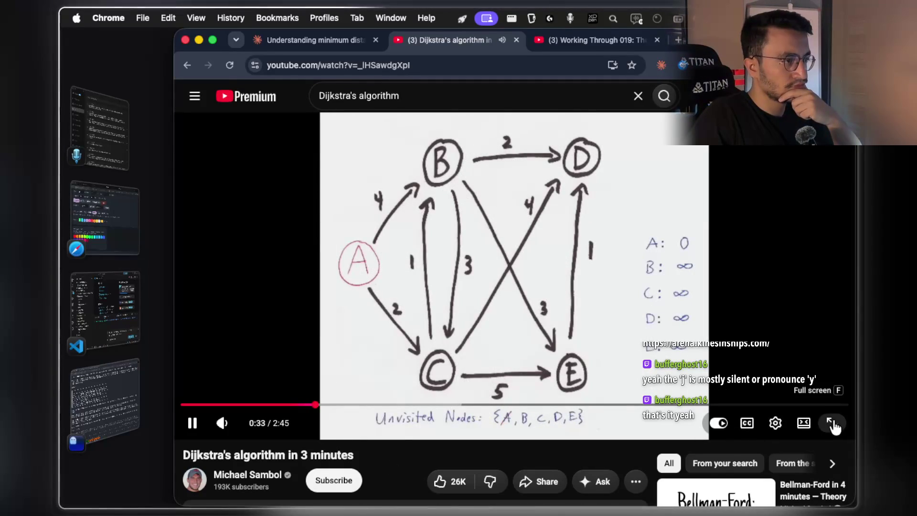
pyautogui.click(832, 423)
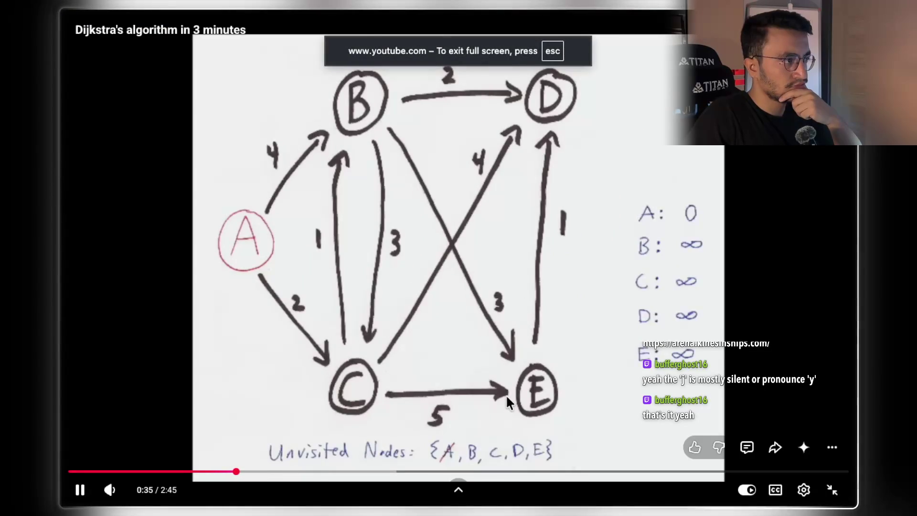
# Step: Pause on the initial distances, then at 0:41 and 0:43 to study the updates
pyautogui.click(637, 396)
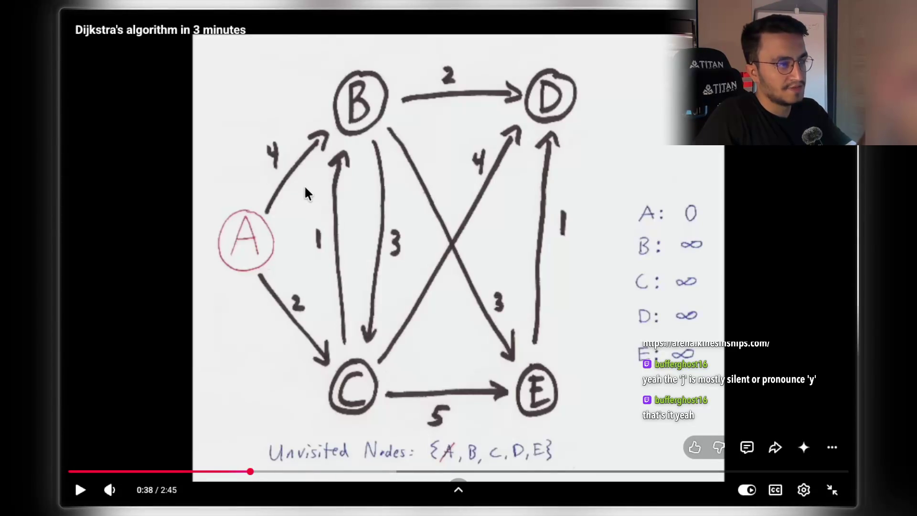
pyautogui.click(371, 219)
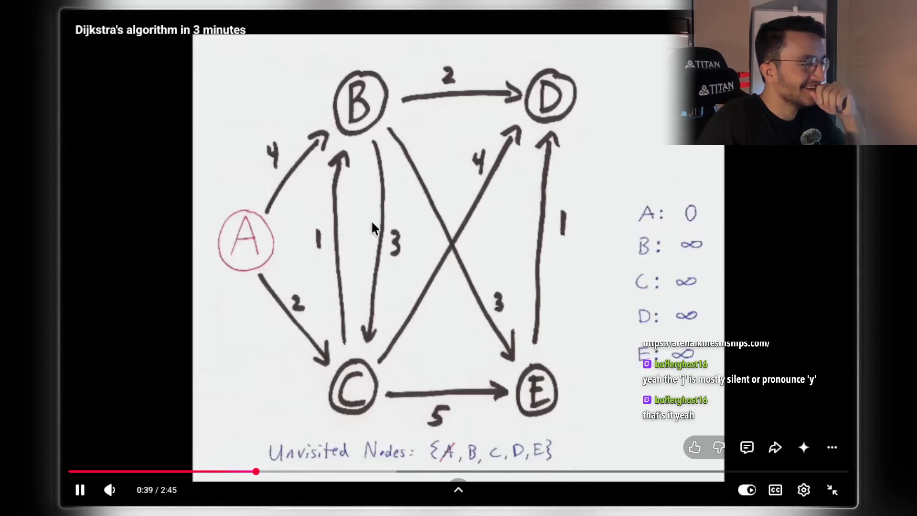
pyautogui.click(440, 258)
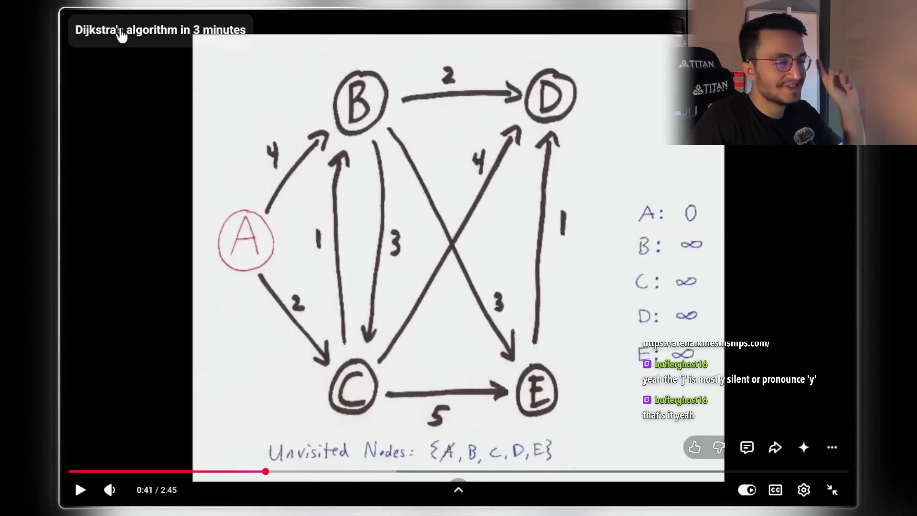
pyautogui.click(451, 195)
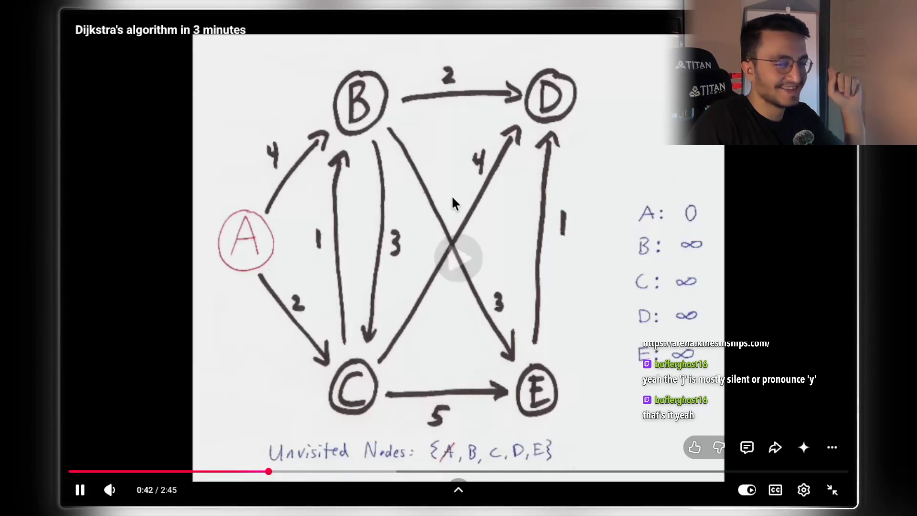
pyautogui.click(449, 210)
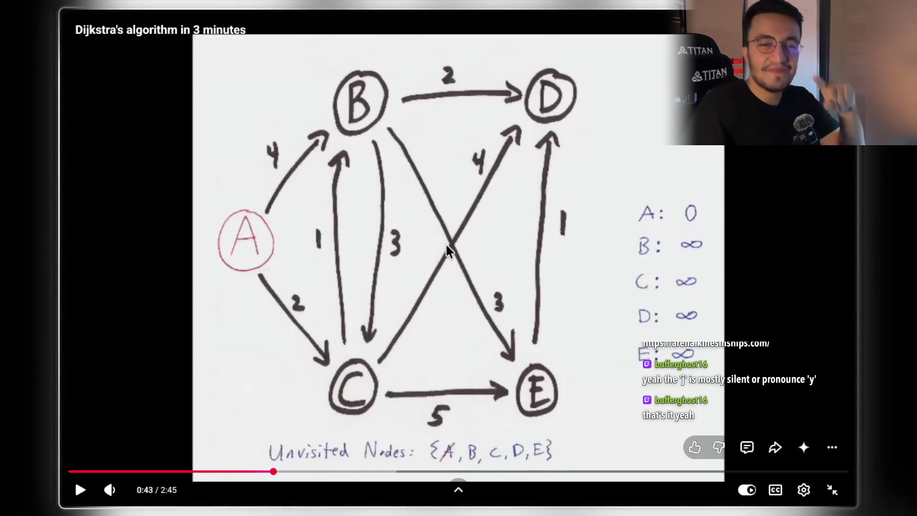
pyautogui.click(442, 243)
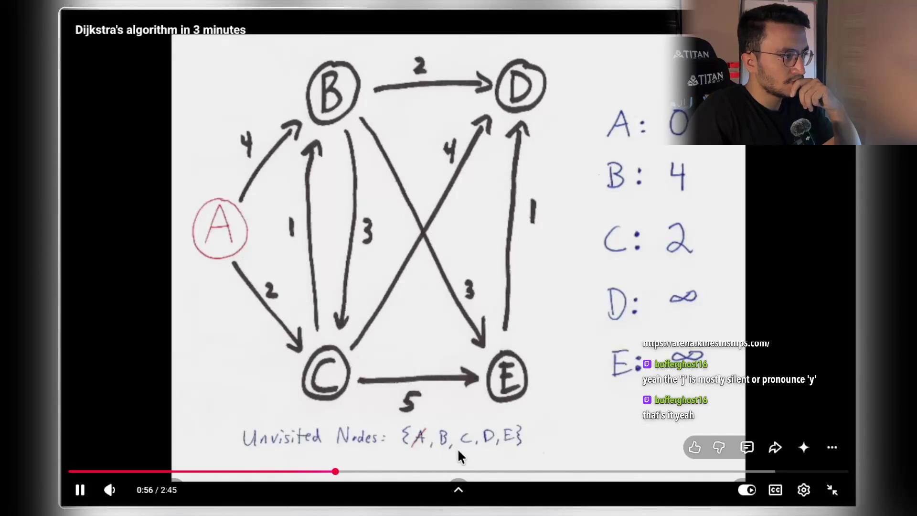
# Step: Skip ahead, pause at 1:19 on A 0, B 3, C 2, D 6, and exit full screen
pyautogui.click(599, 383)
pyautogui.click(362, 395)
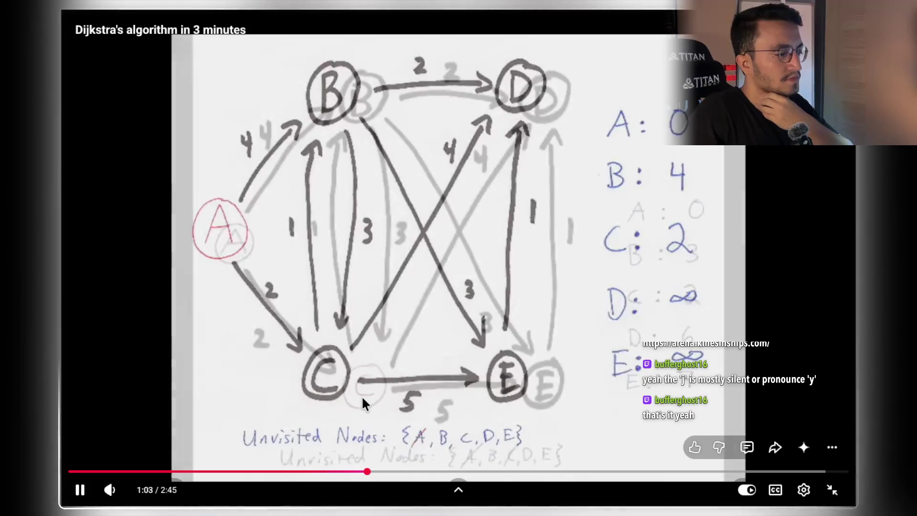
pyautogui.press('Right')
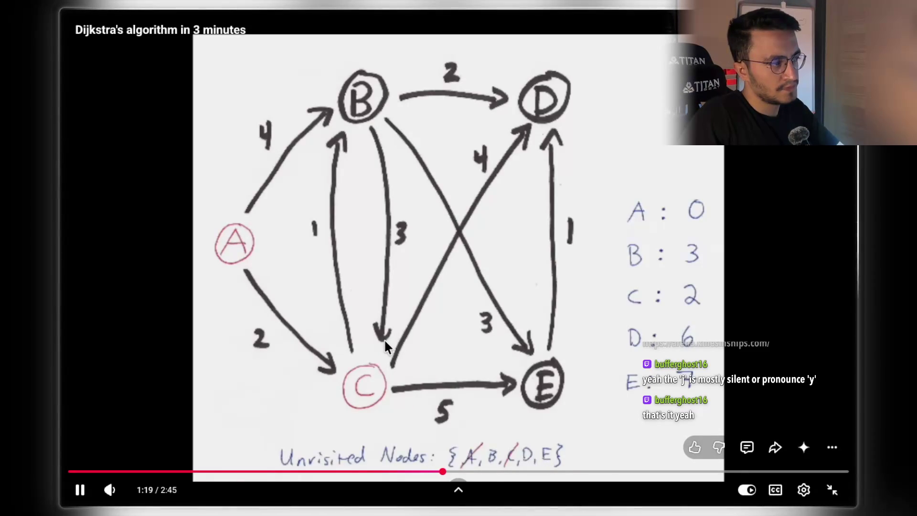
pyautogui.click(401, 285)
pyautogui.click(832, 490)
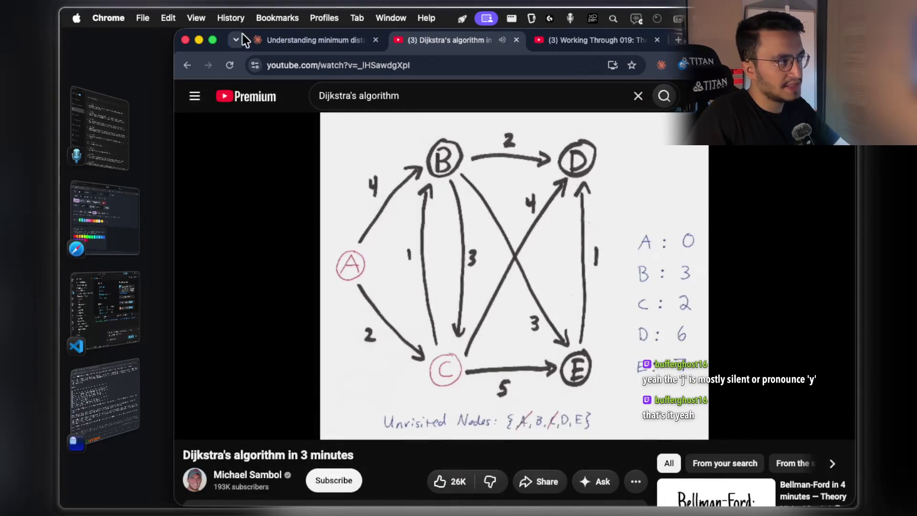
# Step: Open and pause 'How Dijkstra's Algorithm Works' from the search results, then move to the Claude Code desktop
pyautogui.click(188, 63)
pyautogui.scroll(-5, 408, 159)
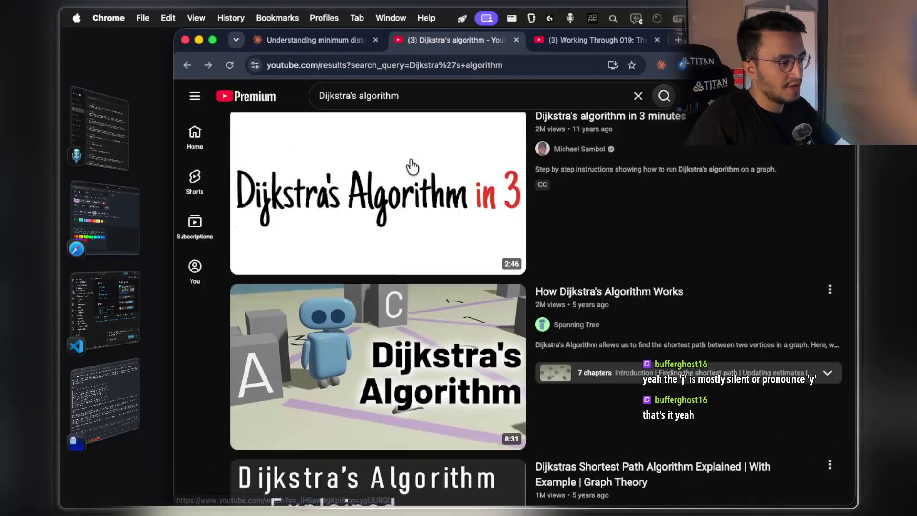
pyautogui.click(535, 250)
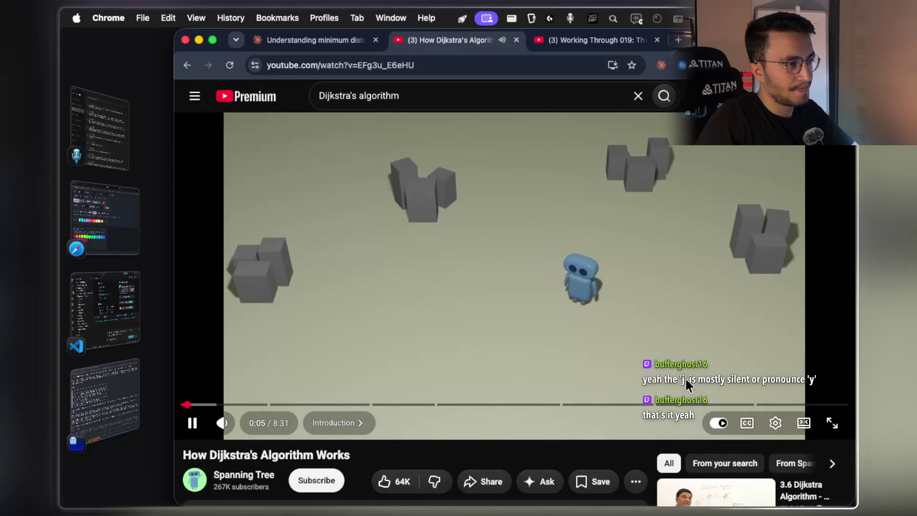
pyautogui.click(638, 338)
pyautogui.hotkey('ctrl', 'Right')
pyautogui.hotkey('ctrl', 'Right')
pyautogui.hotkey('ctrl', 'Right')
pyautogui.hotkey('ctrl', 'Right')
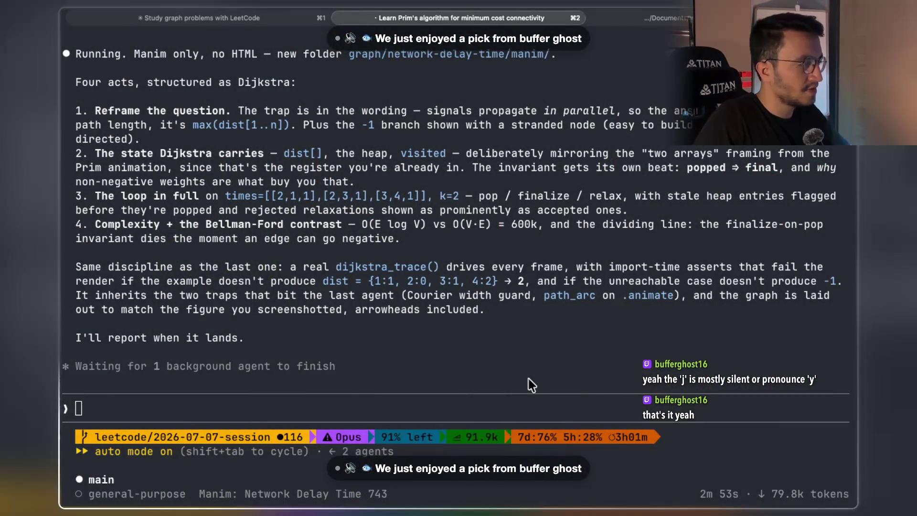
# Step: Inspect the running general-purpose Manim agent and select the final lines of its reply
pyautogui.press('Down')
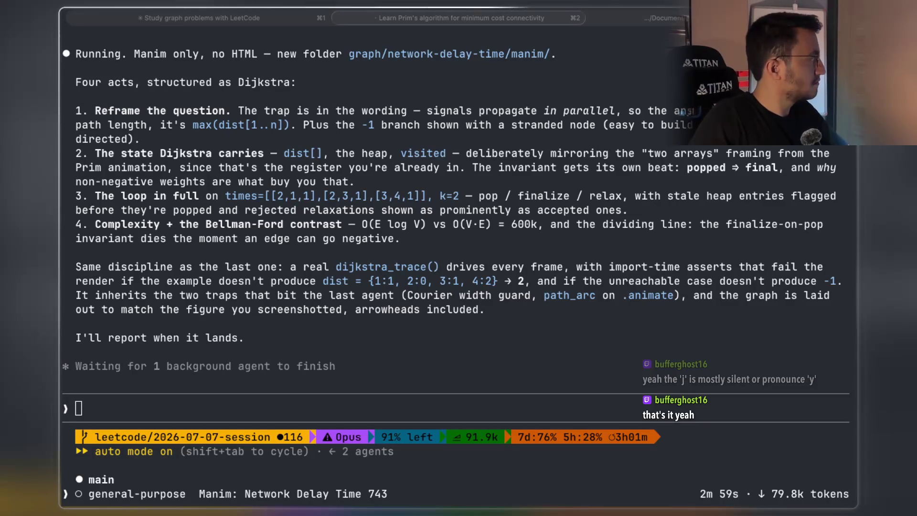
pyautogui.press('Escape')
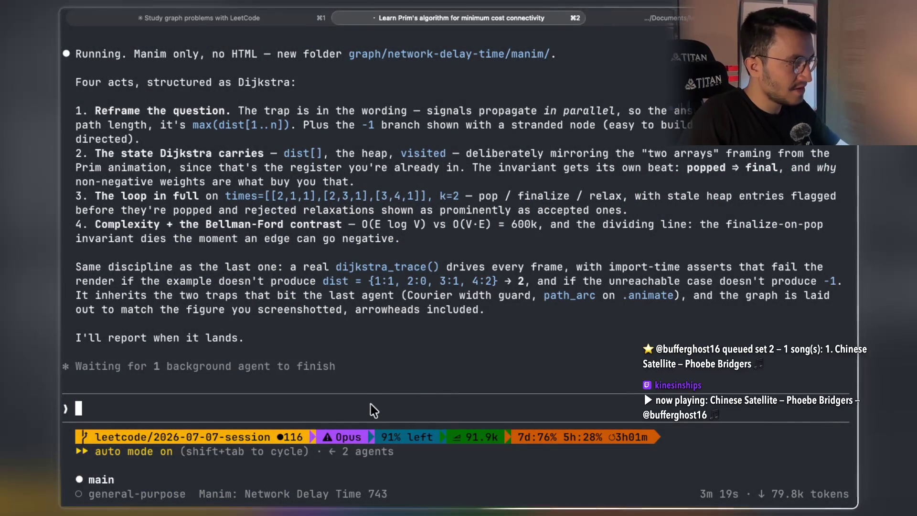
pyautogui.doubleClick(117, 341)
pyautogui.moveTo(117, 341); pyautogui.dragTo(190, 352)
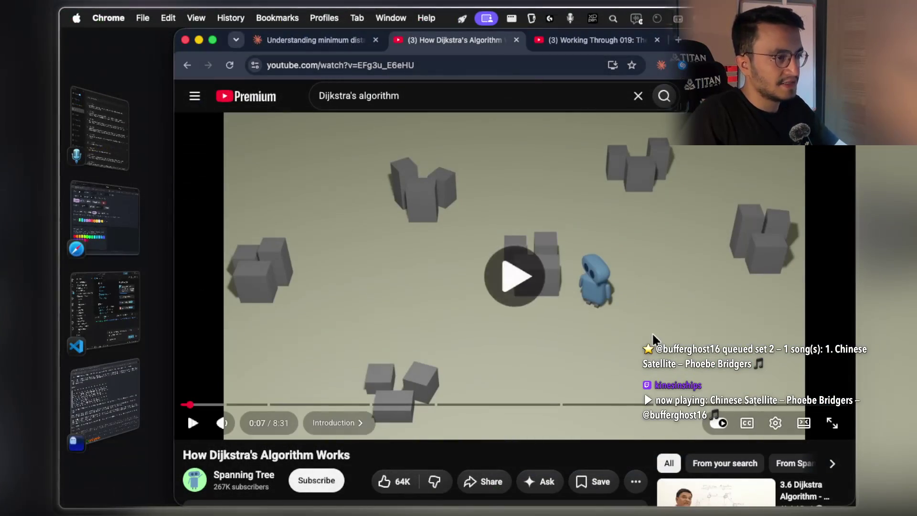
# Step: Play 'How Dijkstra's Algorithm Works' full screen and pause near 0:40 on the A–G weighted graph
pyautogui.click(653, 335)
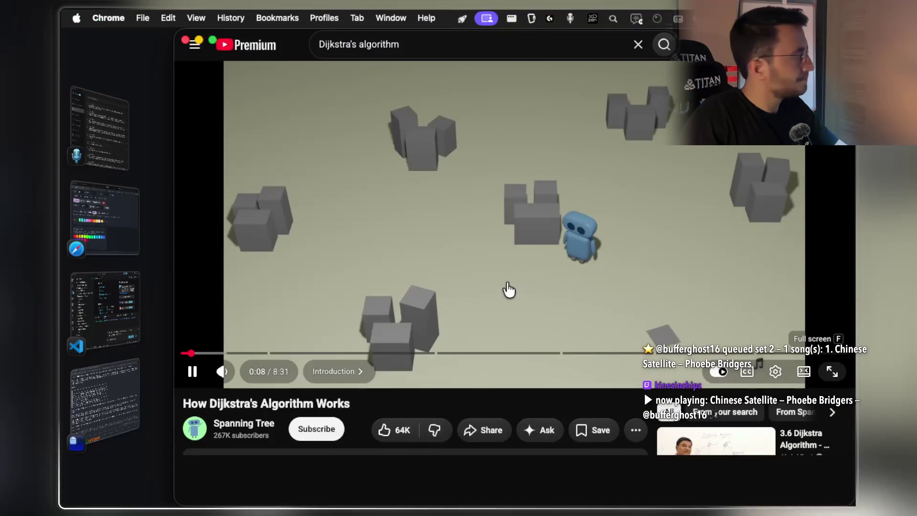
pyautogui.press('f')
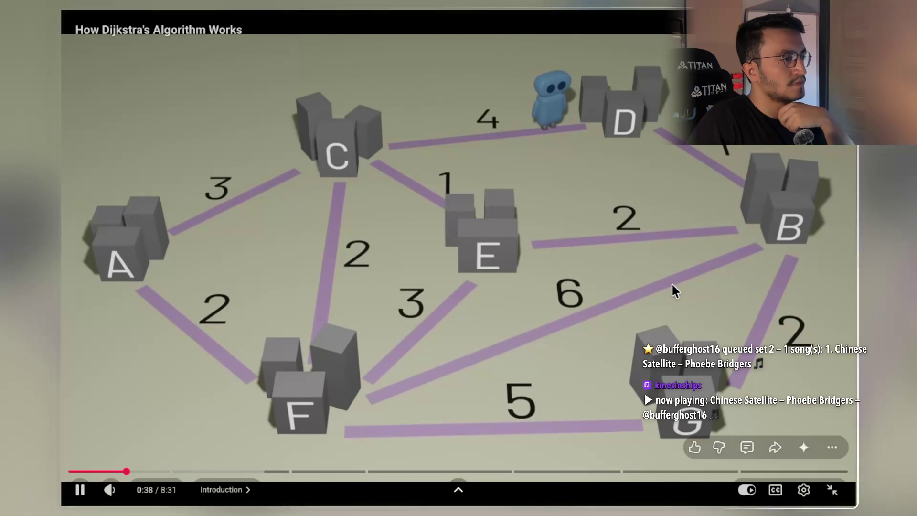
pyautogui.click(578, 300)
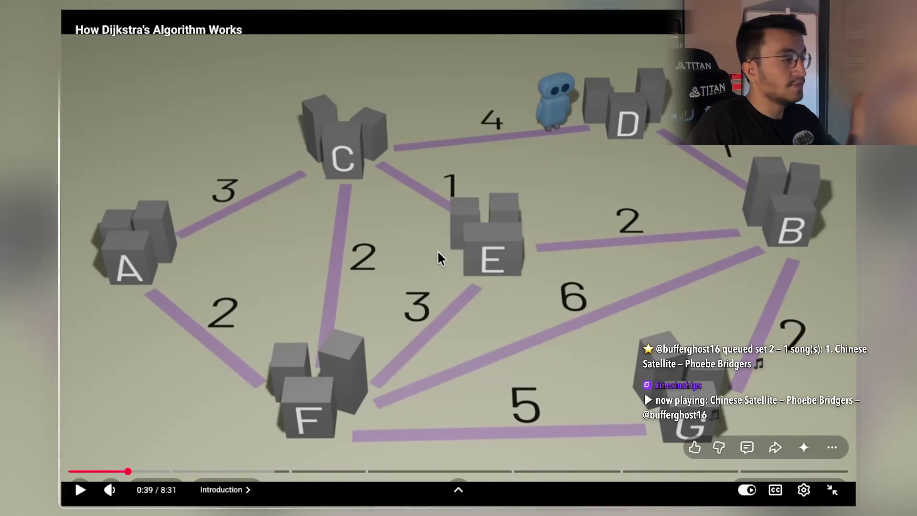
pyautogui.click(143, 258)
pyautogui.click(416, 241)
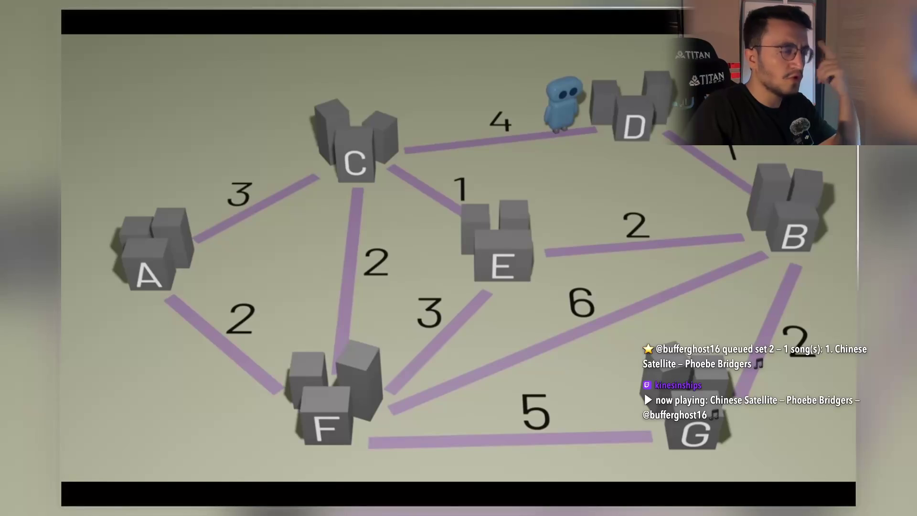
pyautogui.hotkey('ctrl', 'Right')
pyautogui.hotkey('ctrl', 'Right')
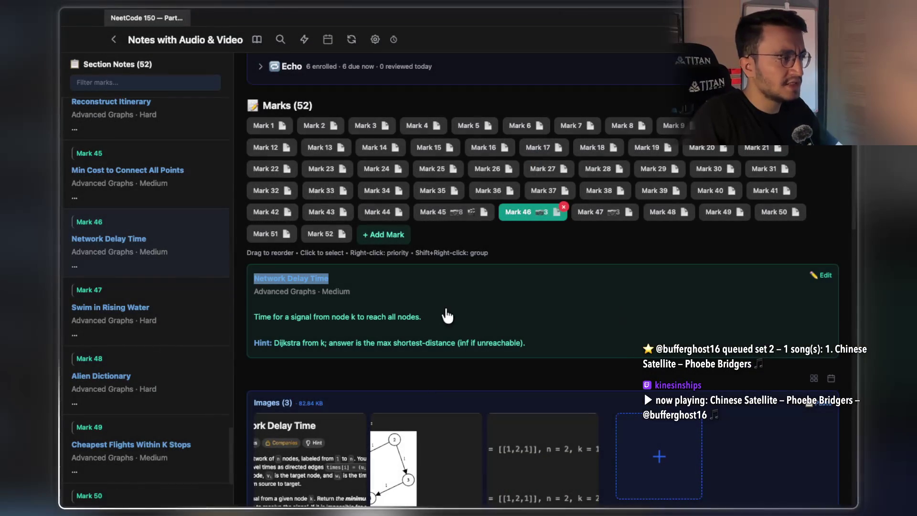
# Step: Compare the Min Cost to Connect All Points note, then view the Network Delay Time graph and description images enlarged
pyautogui.click(463, 212)
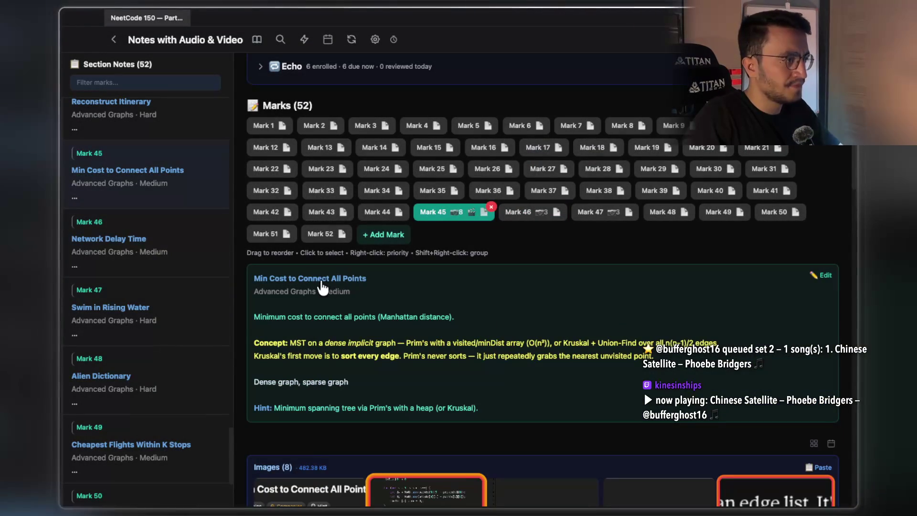
pyautogui.moveTo(298, 279); pyautogui.dragTo(359, 284)
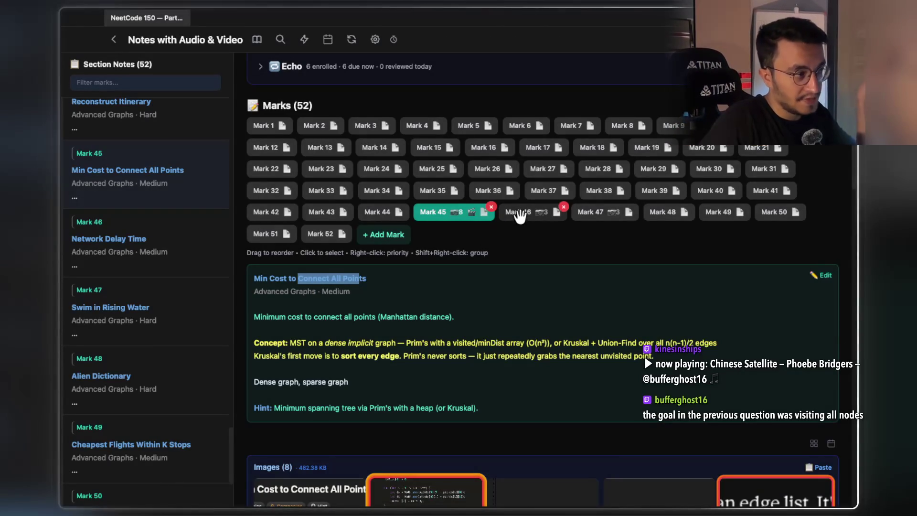
pyautogui.click(520, 216)
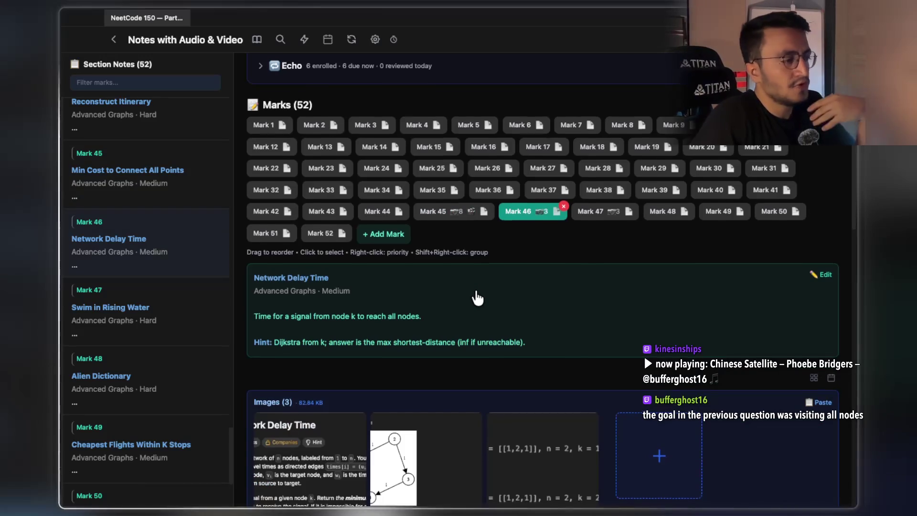
pyautogui.scroll(-2, 478, 297)
pyautogui.click(392, 344)
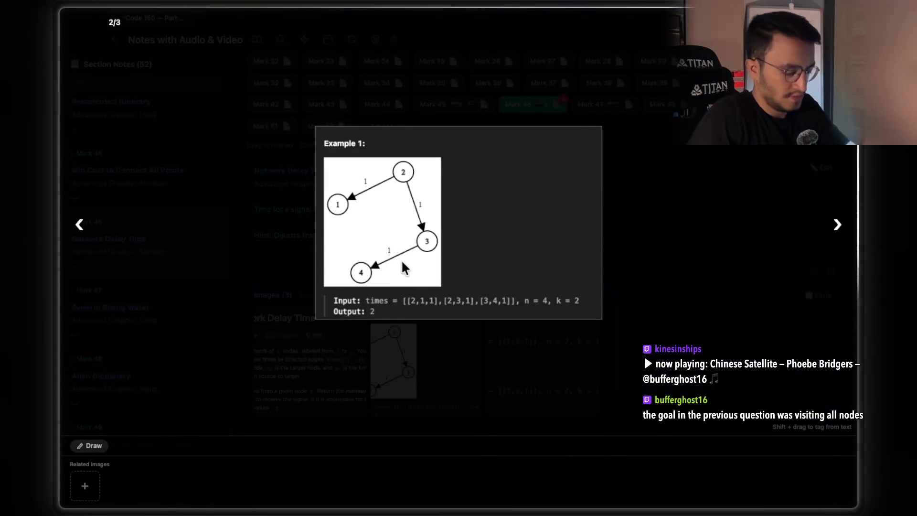
pyautogui.press('Left')
pyautogui.scroll(5, 392, 229)
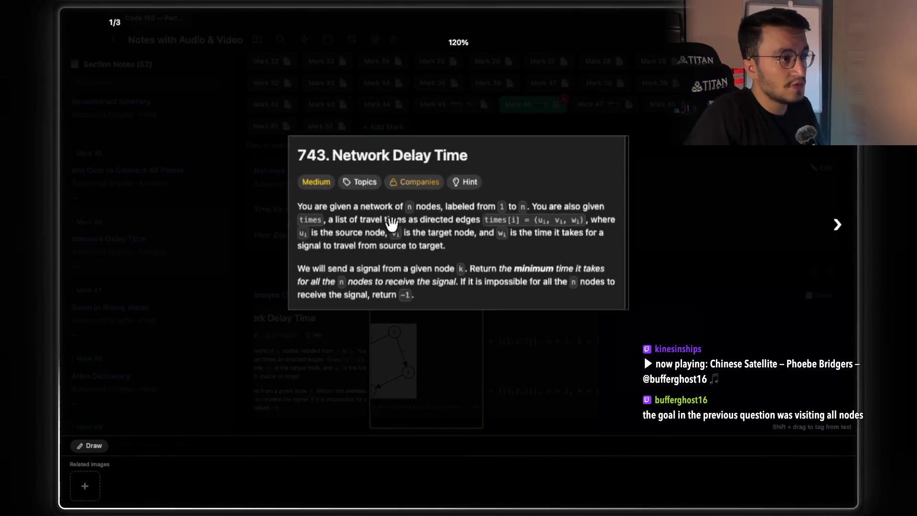
pyautogui.scroll(-1, 390, 223)
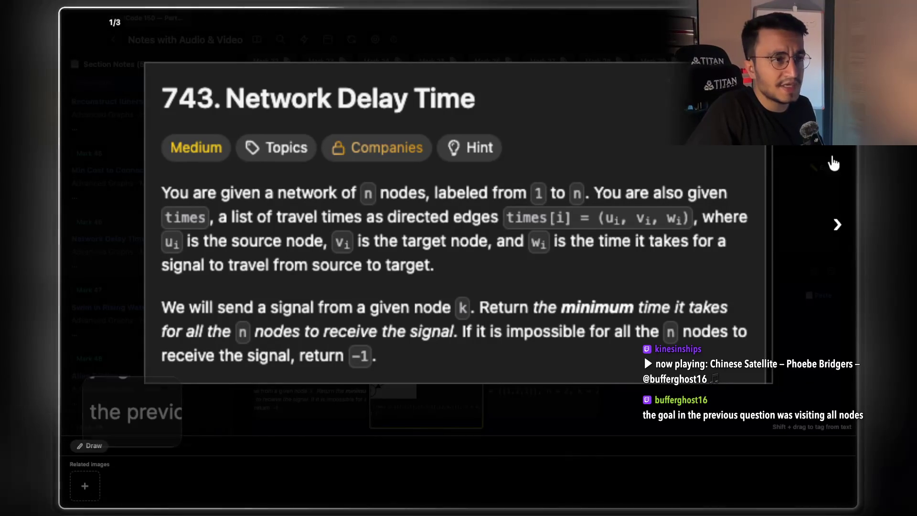
pyautogui.press('Escape')
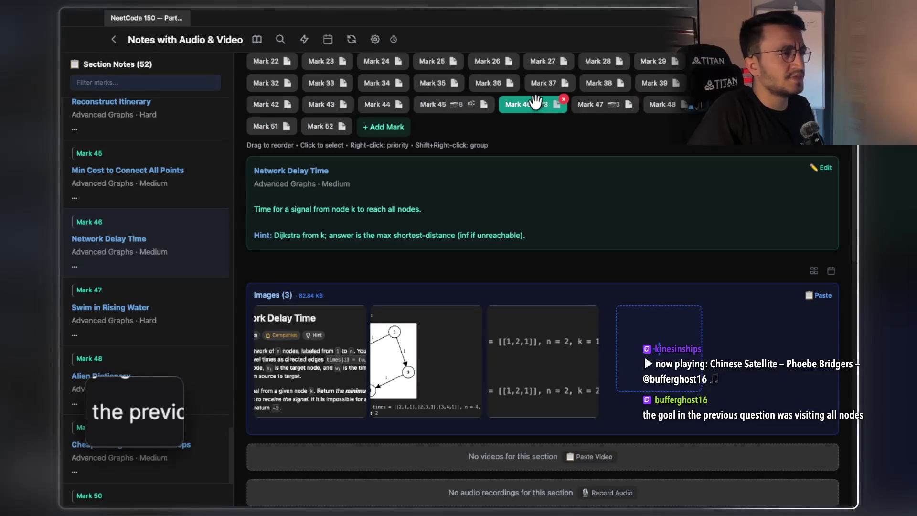
# Step: View the Mark 45 chat screenshot enlarged, then return to the Mark 46 Network Delay Time note
pyautogui.click(440, 98)
pyautogui.scroll(-5, 580, 371)
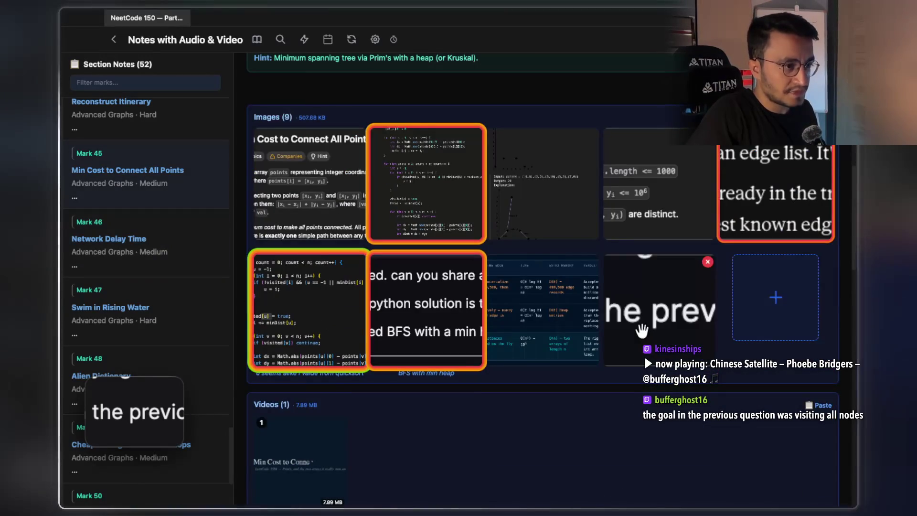
pyautogui.click(642, 329)
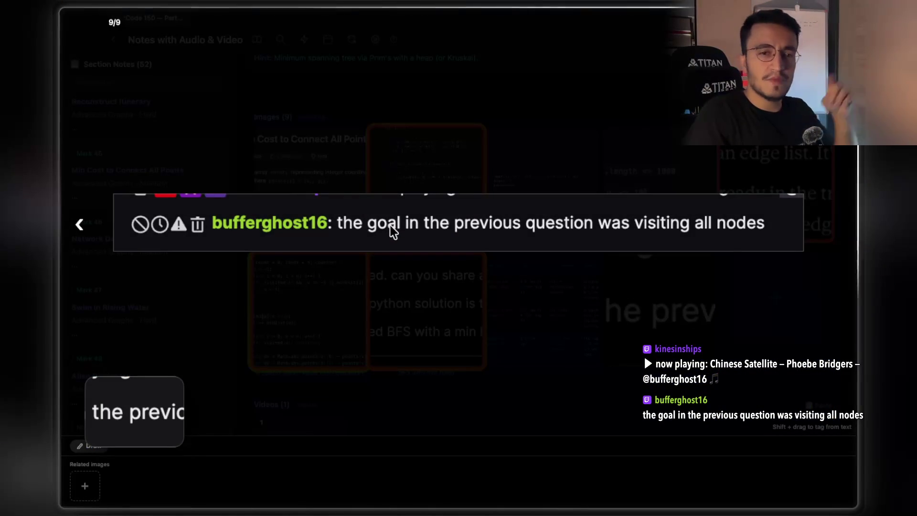
pyautogui.click(512, 297)
pyautogui.scroll(5, 518, 173)
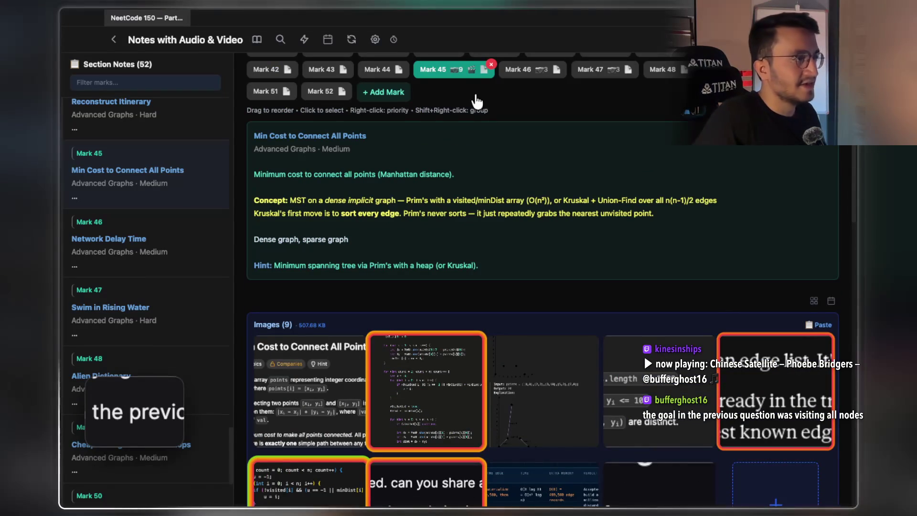
pyautogui.click(517, 68)
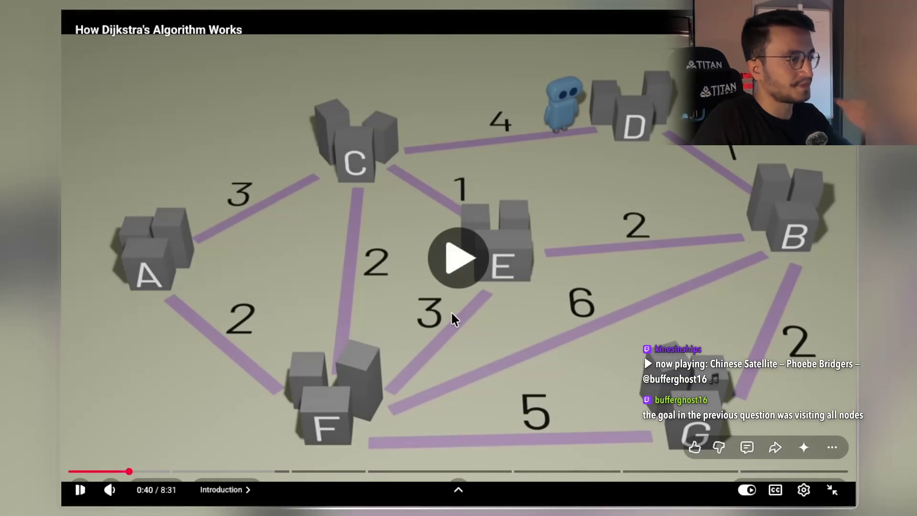
# Step: Watch from 0:40 to 1:19, pausing on the vertices explanation and the weighted graph
pyautogui.press('space')
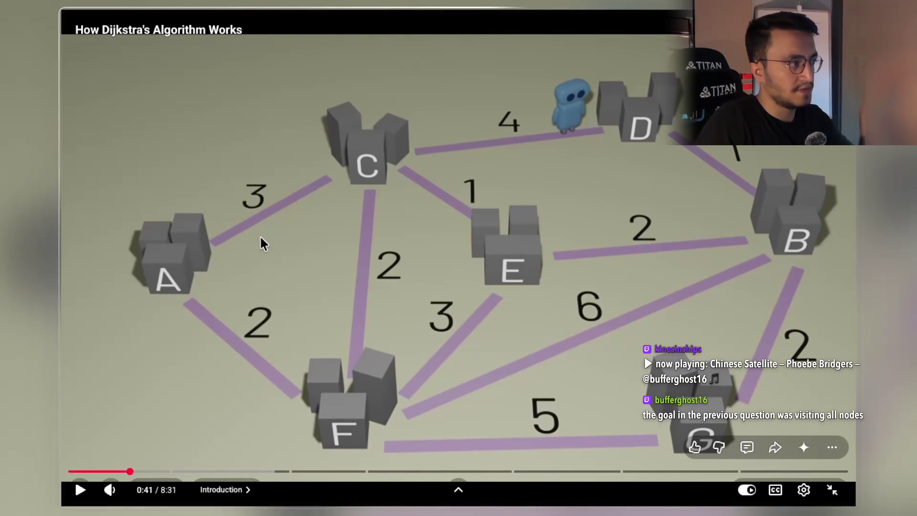
pyautogui.press('space')
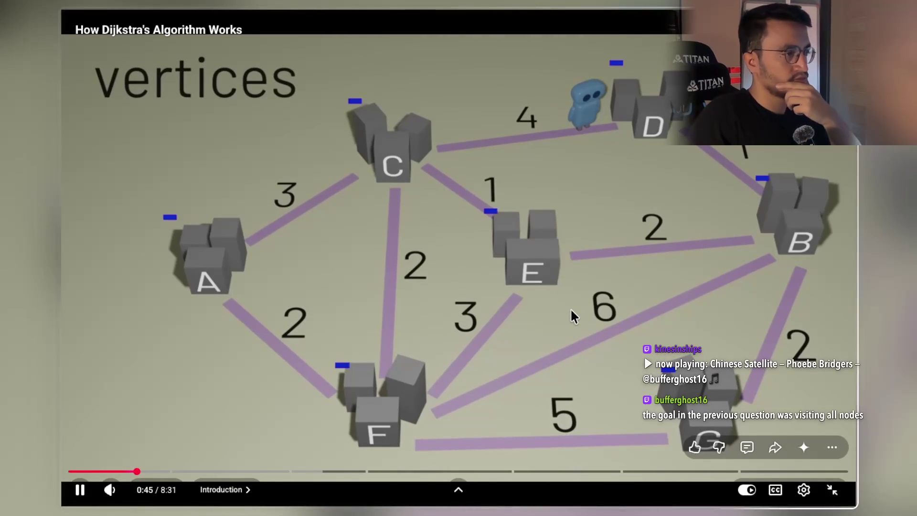
pyautogui.press('space')
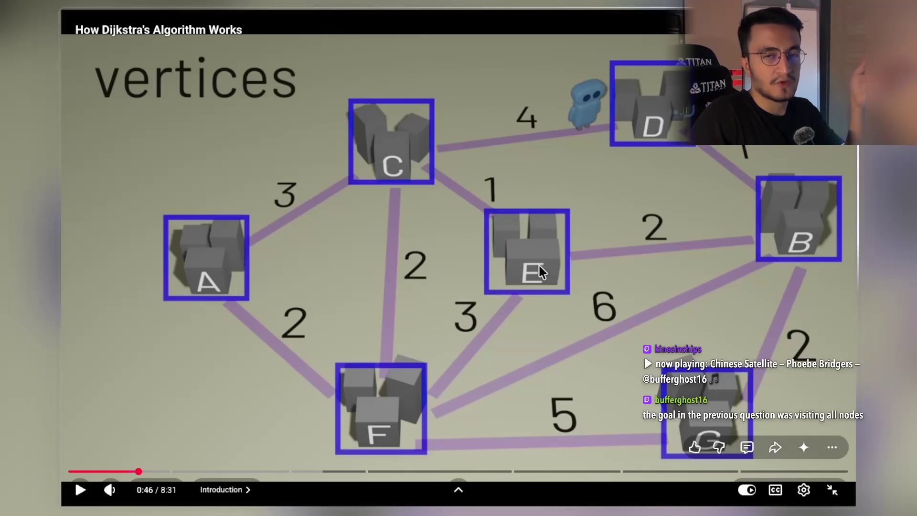
pyautogui.press('space')
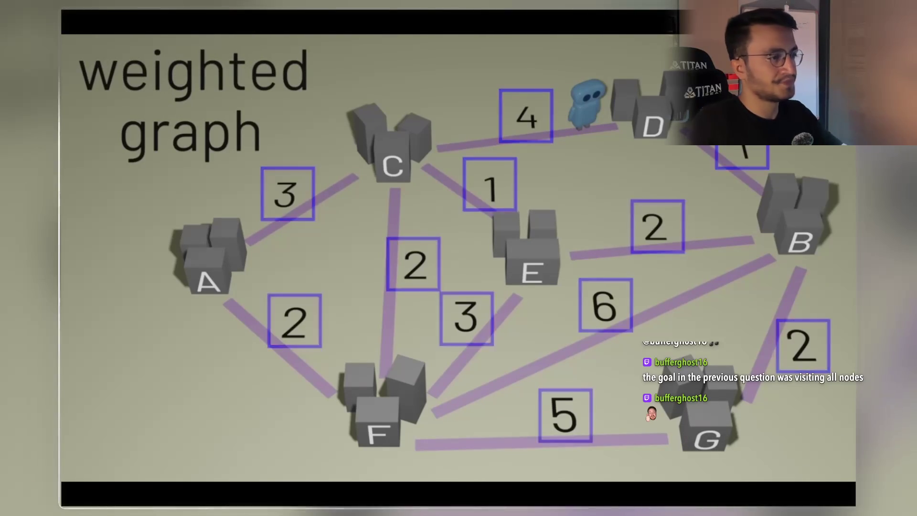
pyautogui.moveTo(218, 366)
pyautogui.click(412, 275)
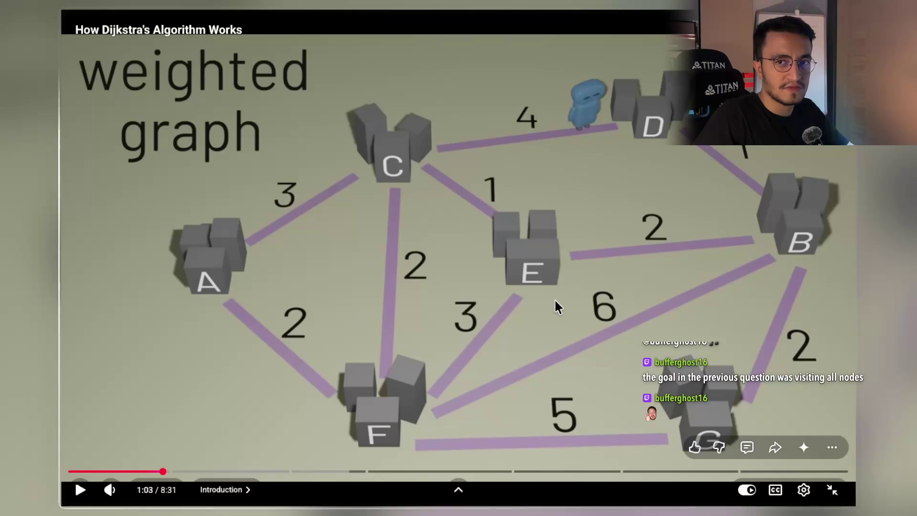
pyautogui.click(551, 275)
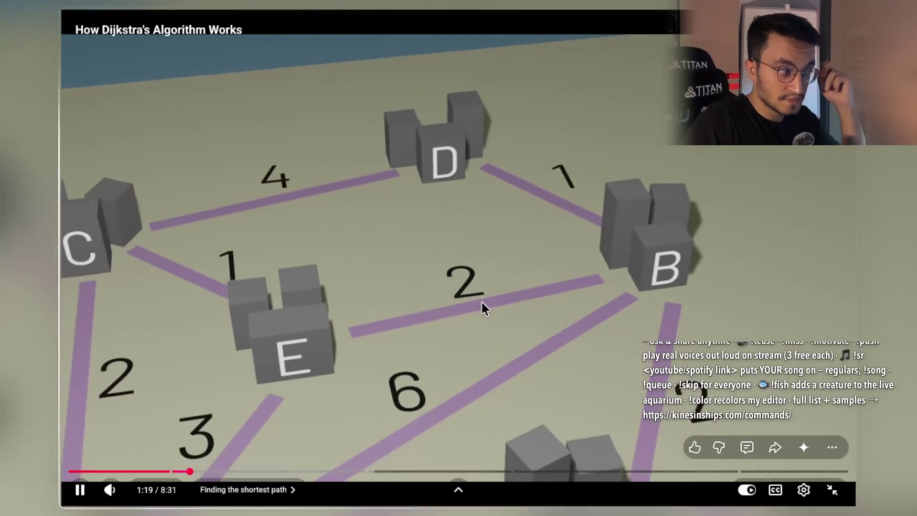
# Step: Step through the Dijkstra video from 1:19 past 1:24, pausing and resuming
pyautogui.click(481, 300)
pyautogui.click(482, 305)
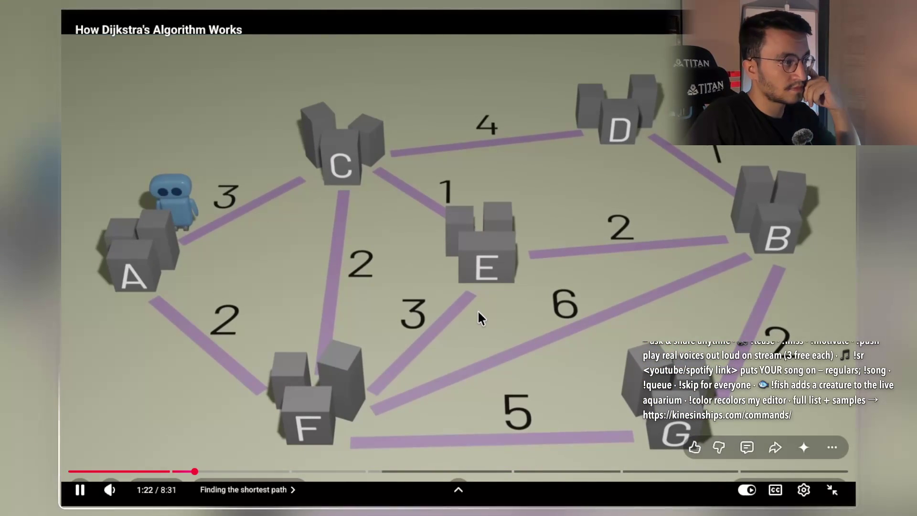
pyautogui.click(489, 297)
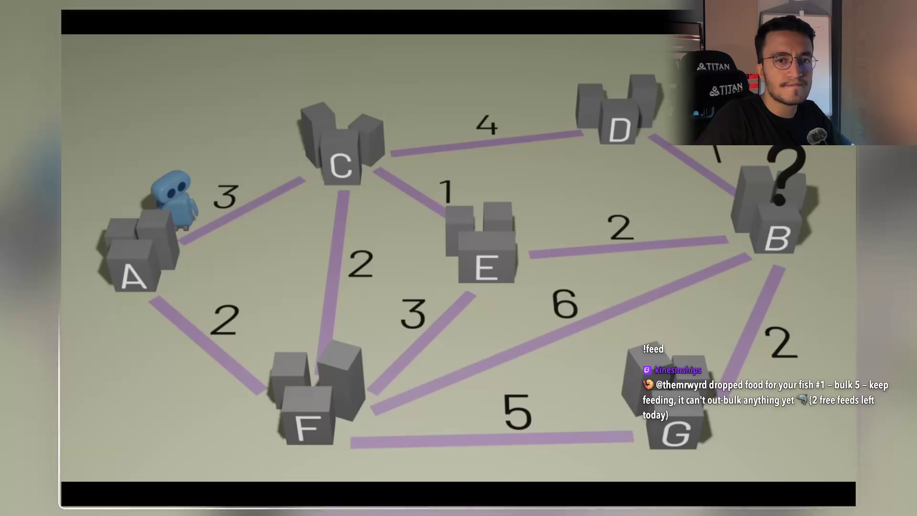
pyautogui.click(502, 316)
pyautogui.click(524, 330)
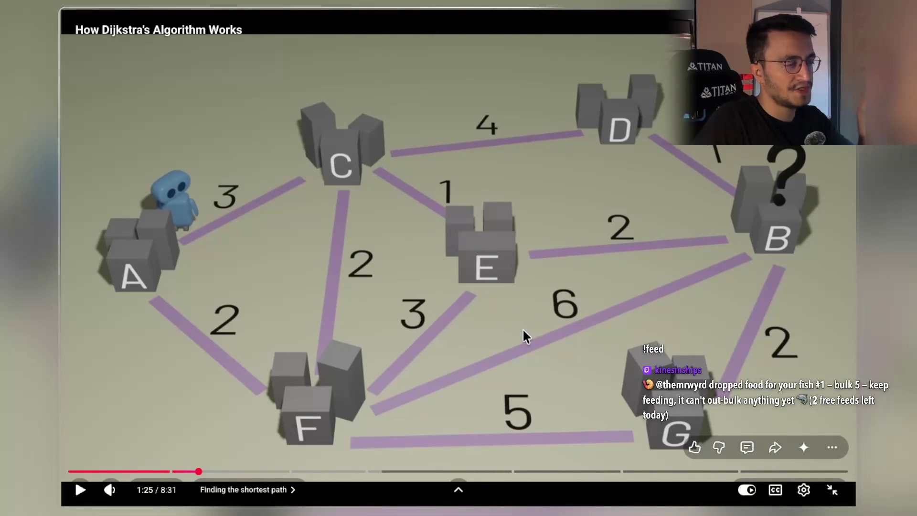
pyautogui.click(523, 329)
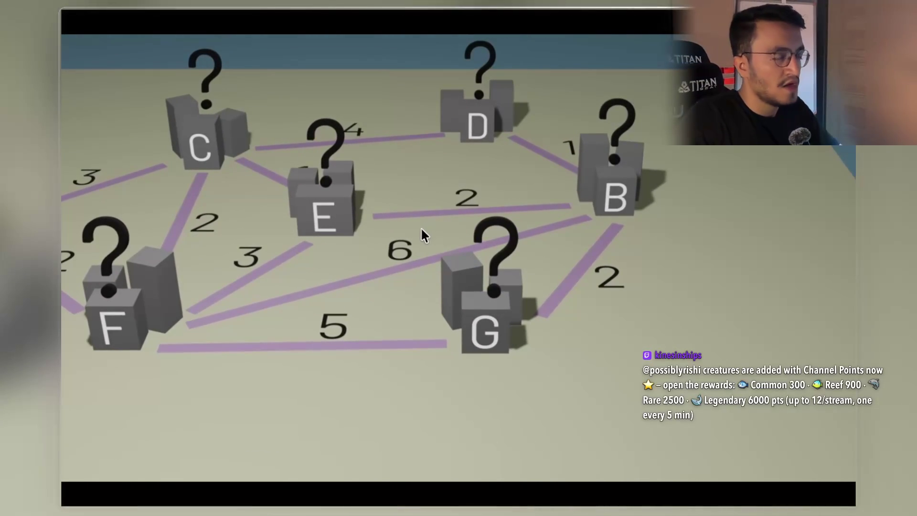
# Step: Pause at 1:50 on the 'shortest time found so far' rule, then switch to LeetCode 743
pyautogui.click(417, 251)
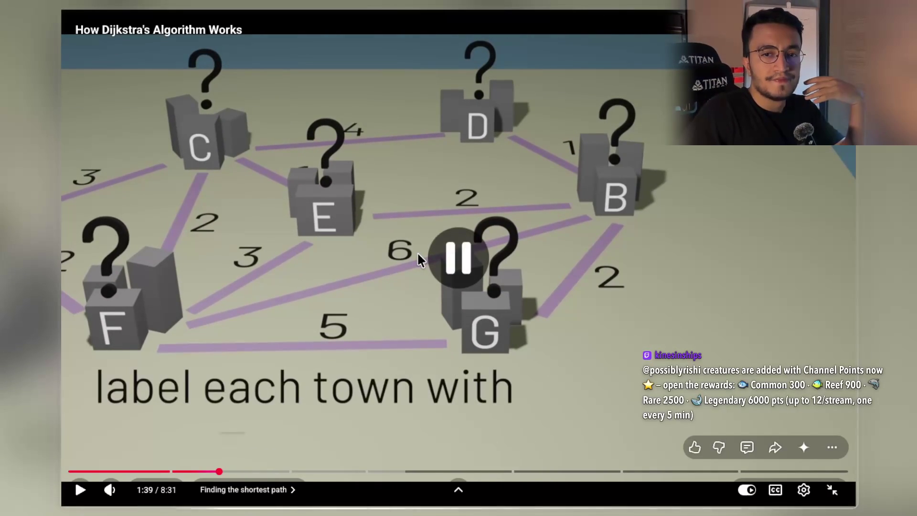
pyautogui.click(368, 253)
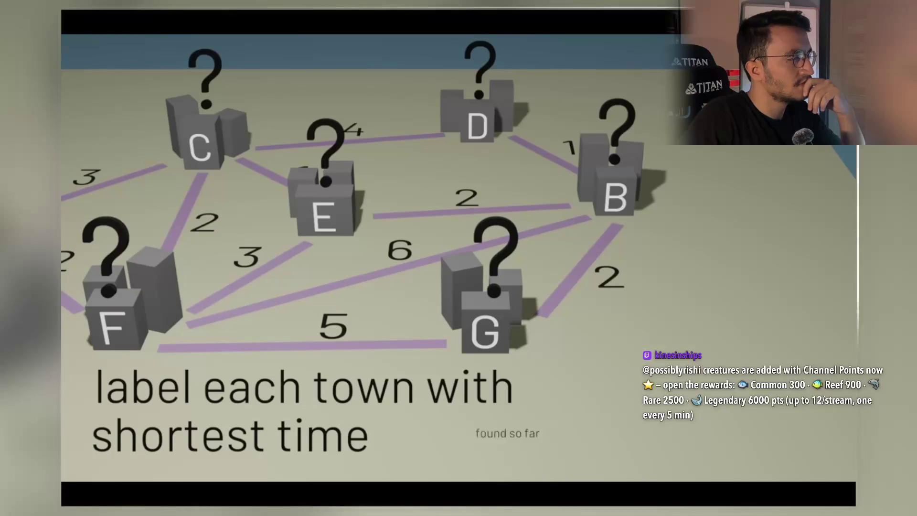
pyautogui.click(560, 443)
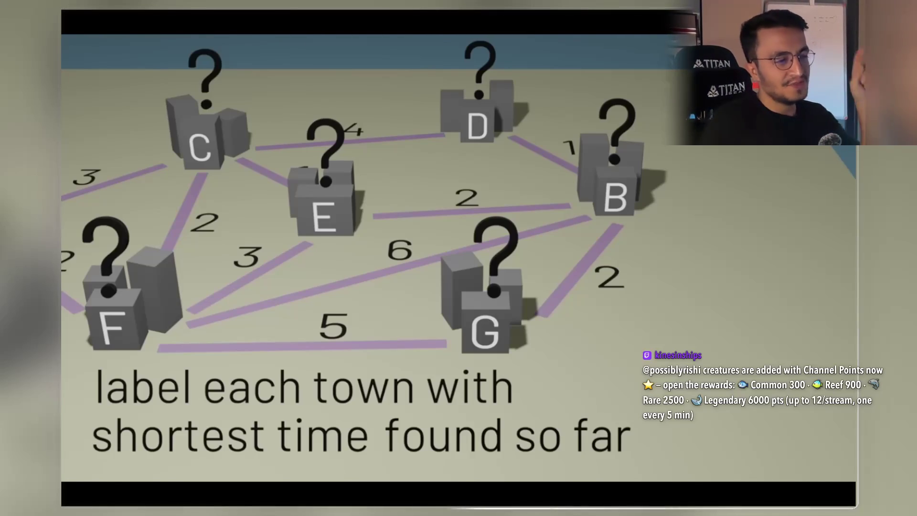
pyautogui.moveTo(512, 436)
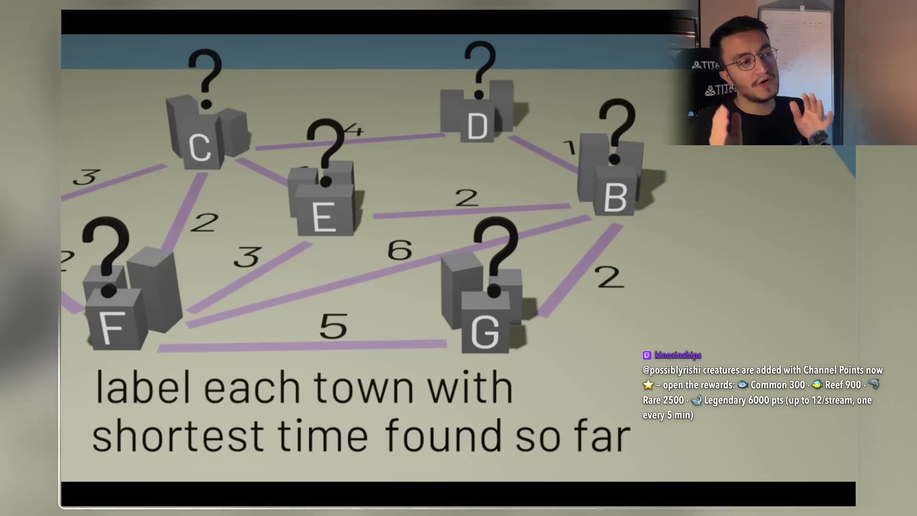
pyautogui.press('super+Tab')
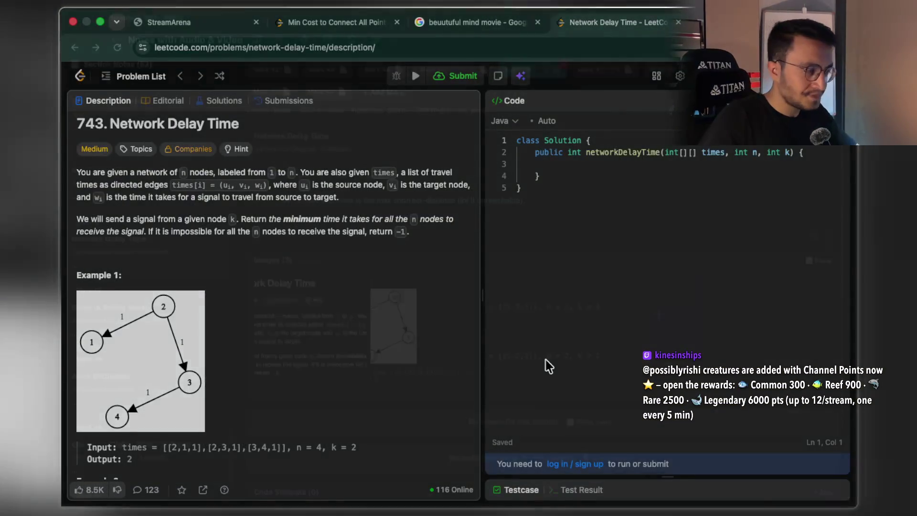
# Step: Return to the whiteboard's annotated minDist code, zoom out, and add blank page 19
pyautogui.press('super+Tab')
pyautogui.press('super+Tab')
pyautogui.scroll(-10, 542, 354)
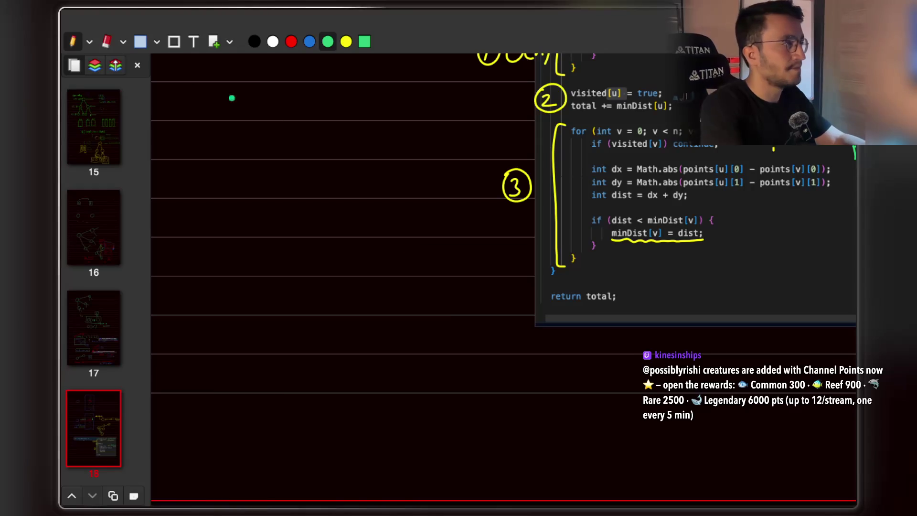
pyautogui.click(214, 43)
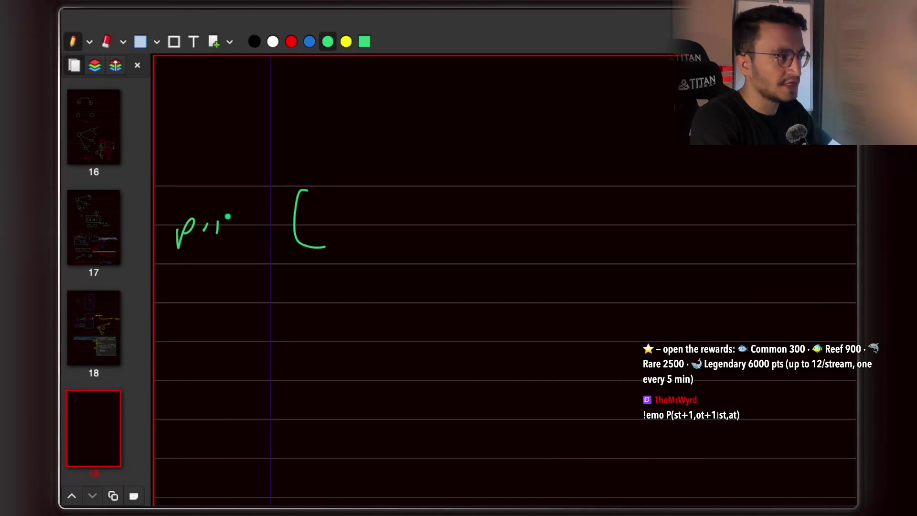
# Step: Handwrite in green an expression equal to the list (1, 2, 3, 4)
pyautogui.moveTo(350, 210); pyautogui.dragTo(355, 234)
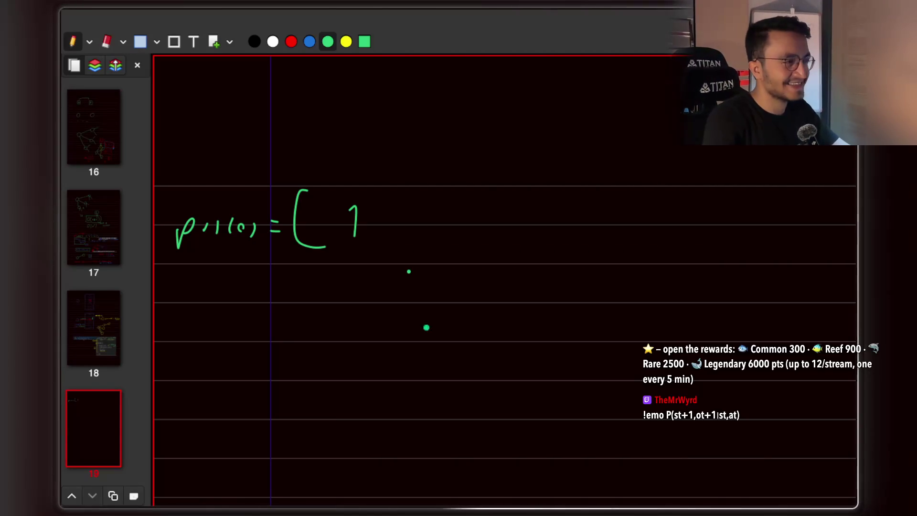
pyautogui.moveTo(423, 211); pyautogui.dragTo(441, 231)
pyautogui.moveTo(456, 223); pyautogui.dragTo(461, 236)
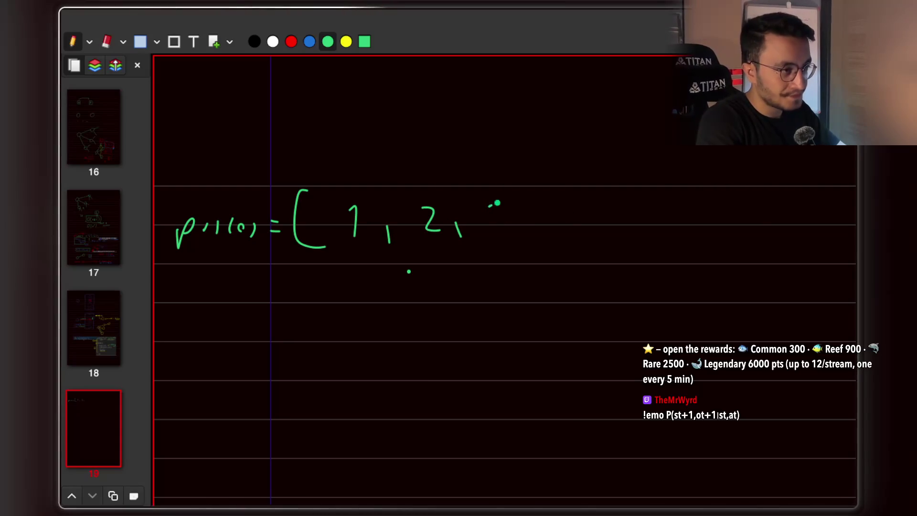
pyautogui.moveTo(490, 205); pyautogui.dragTo(498, 233)
pyautogui.moveTo(519, 225); pyautogui.dragTo(524, 235)
pyautogui.moveTo(561, 196); pyautogui.dragTo(571, 234)
pyautogui.moveTo(605, 191); pyautogui.dragTo(617, 237)
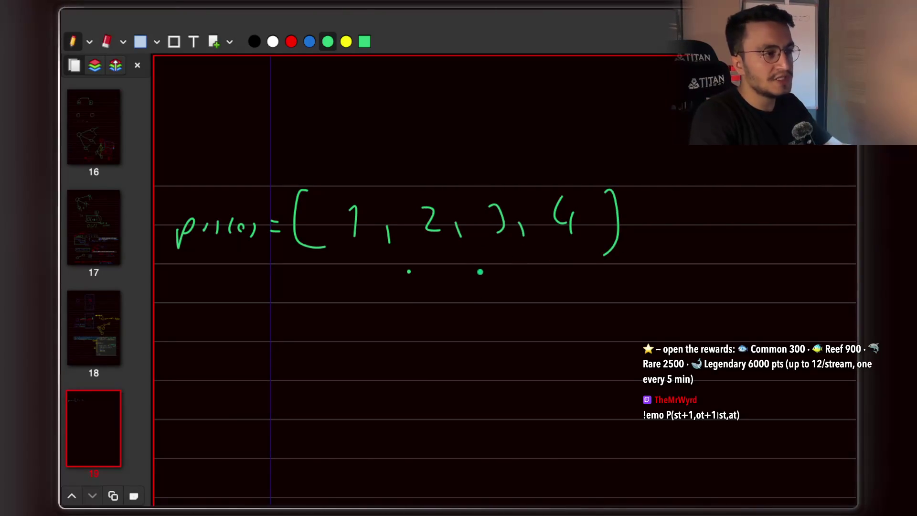
pyautogui.scroll(-2, 481, 268)
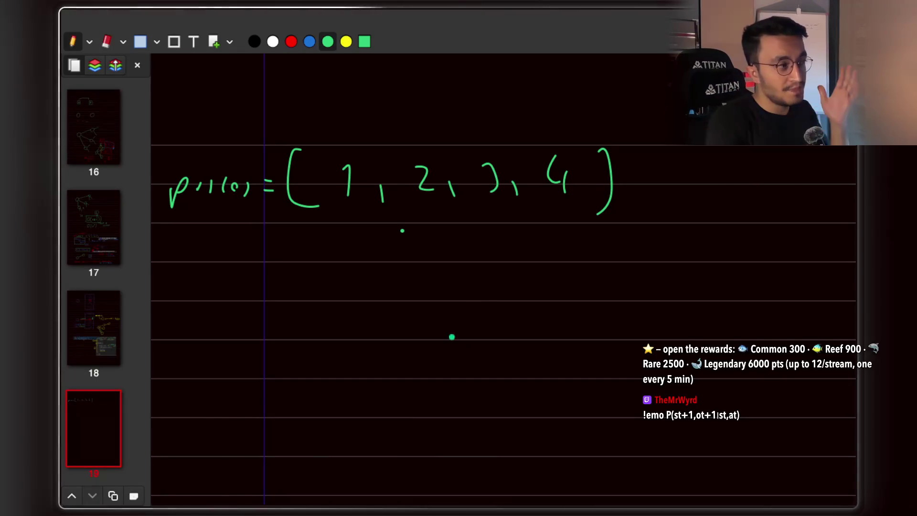
pyautogui.press('6')
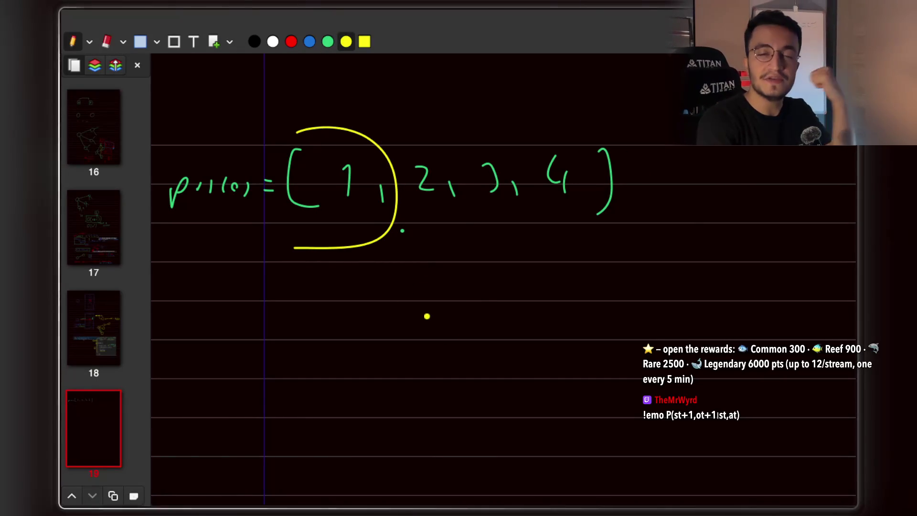
# Step: Write 'min so far' in yellow and draw a box around it
pyautogui.moveTo(314, 351)
pyautogui.mouseDown()
pyautogui.moveTo(316, 330)
pyautogui.moveTo(374, 326)
pyautogui.mouseUp()
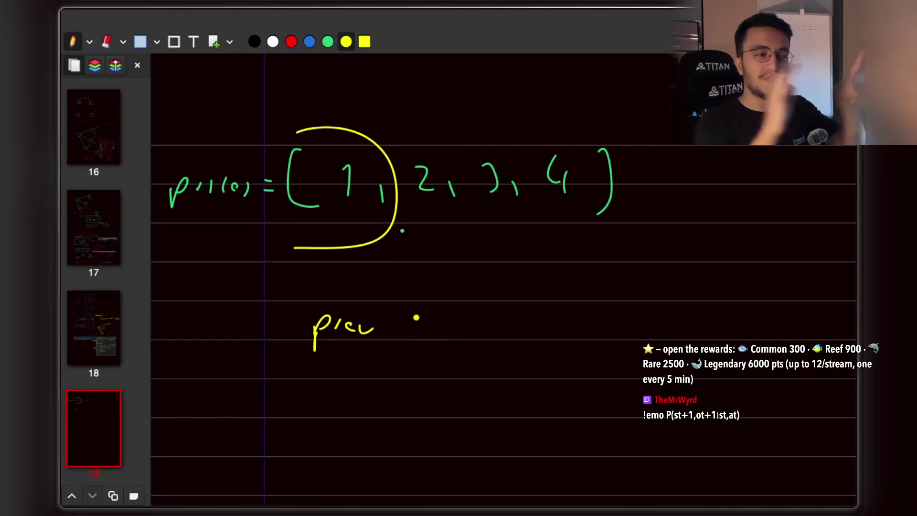
pyautogui.hotkey('ctrl', 'z')
pyautogui.moveTo(313, 344); pyautogui.dragTo(369, 337)
pyautogui.moveTo(434, 321)
pyautogui.mouseDown()
pyautogui.moveTo(428, 343)
pyautogui.moveTo(451, 329)
pyautogui.mouseUp()
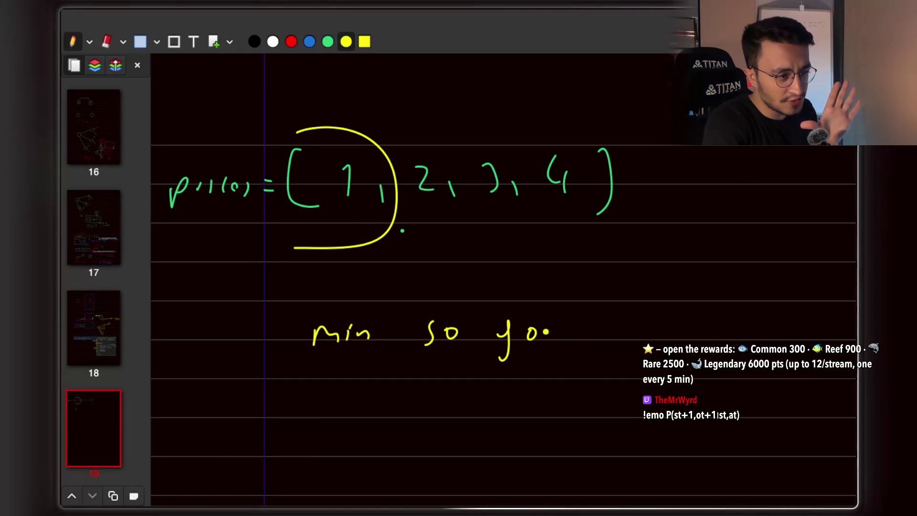
pyautogui.moveTo(423, 301)
pyautogui.mouseDown()
pyautogui.moveTo(420, 337)
pyautogui.moveTo(542, 366)
pyautogui.moveTo(491, 297)
pyautogui.moveTo(581, 295)
pyautogui.moveTo(586, 338)
pyautogui.mouseUp()
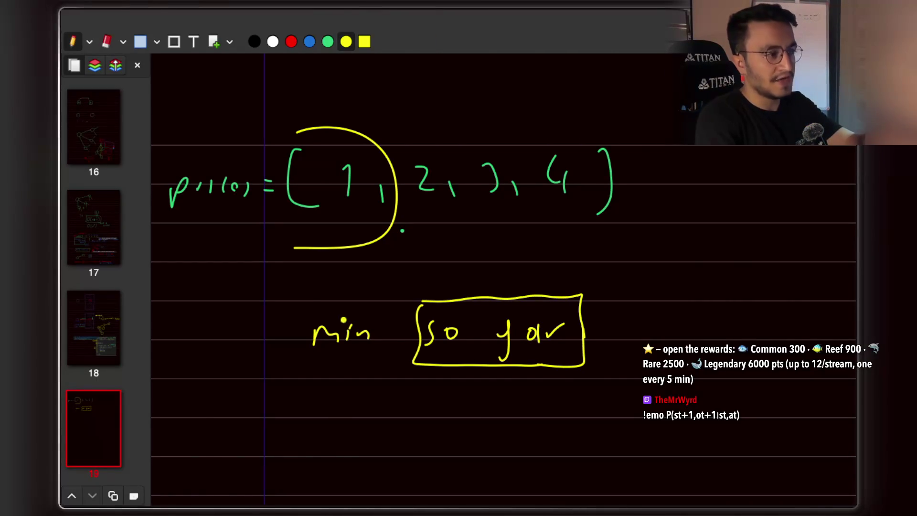
# Step: In green, bracket 'min so far', write A below, and extend the underline
pyautogui.click(328, 42)
pyautogui.moveTo(289, 352); pyautogui.dragTo(517, 402)
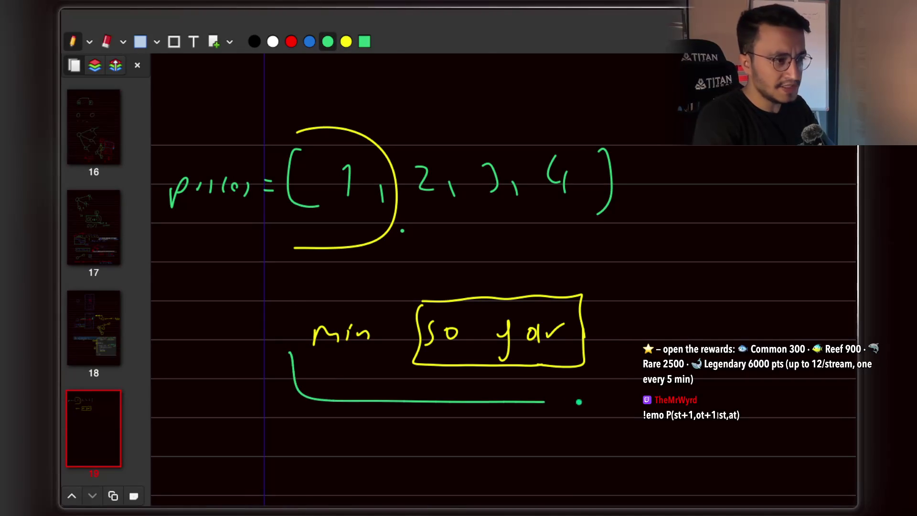
pyautogui.moveTo(447, 442); pyautogui.dragTo(467, 442)
pyautogui.hscroll(5, 526, 382)
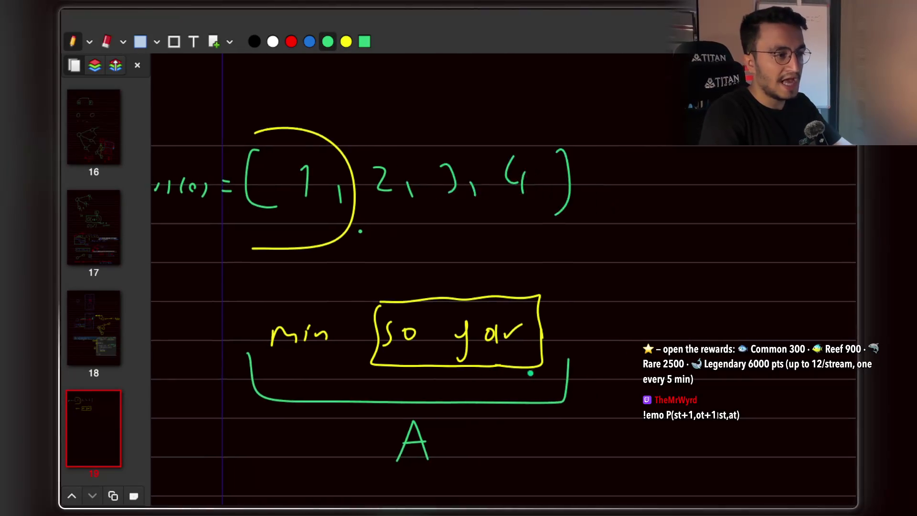
pyautogui.moveTo(640, 396); pyautogui.dragTo(712, 399)
pyautogui.moveTo(630, 413); pyautogui.dragTo(631, 432)
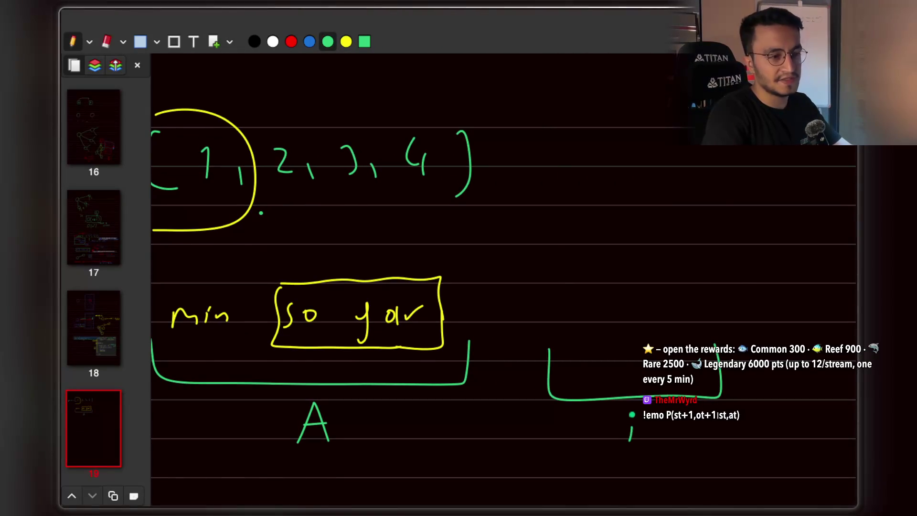
# Step: Mark the 2 in the (1, 2, 3, 4) list with a green dot and dash
pyautogui.hscroll(-5, 379, 424)
pyautogui.scroll(-3, 379, 424)
pyautogui.scroll(-3, 379, 424)
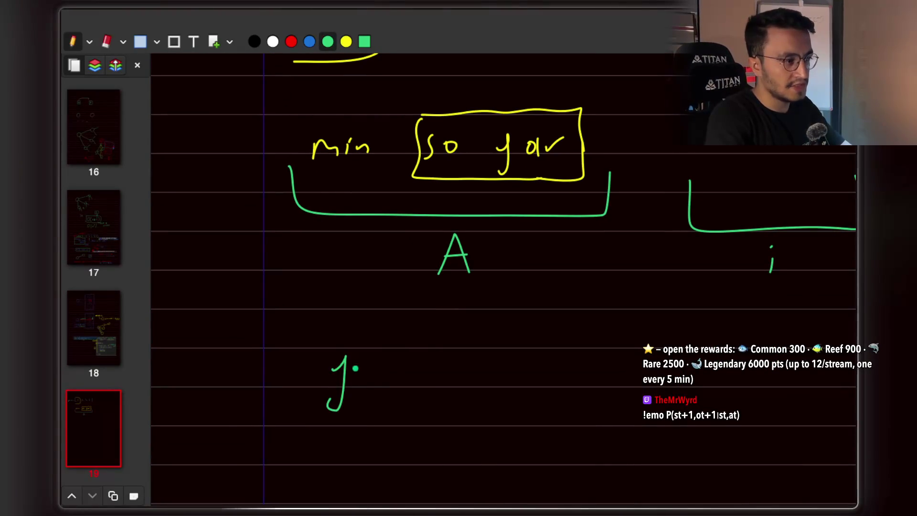
pyautogui.scroll(5, 545, 373)
pyautogui.scroll(5, 350, 210)
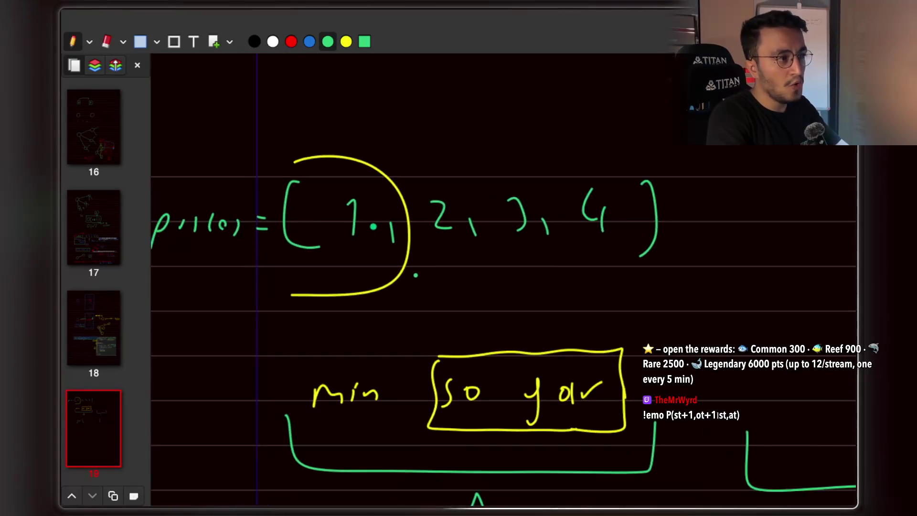
pyautogui.scroll(-4, 430, 229)
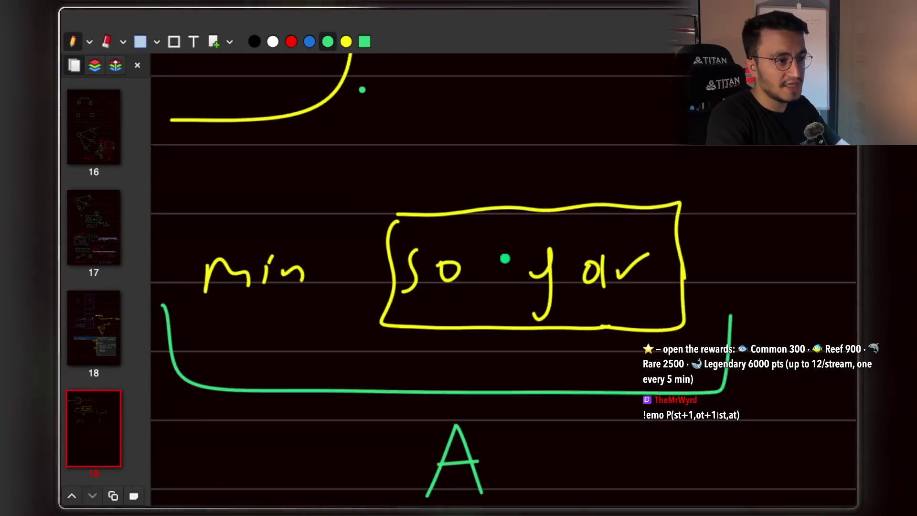
pyautogui.scroll(5, 444, 201)
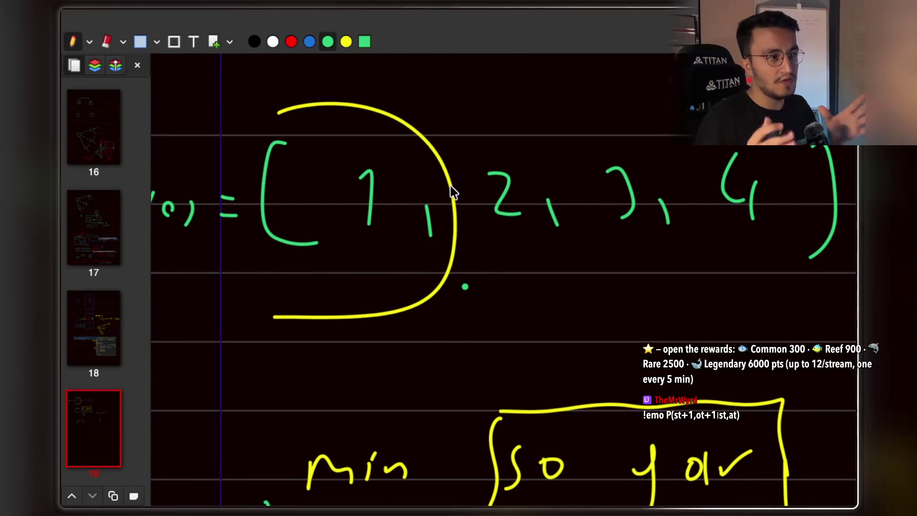
pyautogui.click(509, 263)
pyautogui.moveTo(497, 251); pyautogui.dragTo(520, 251)
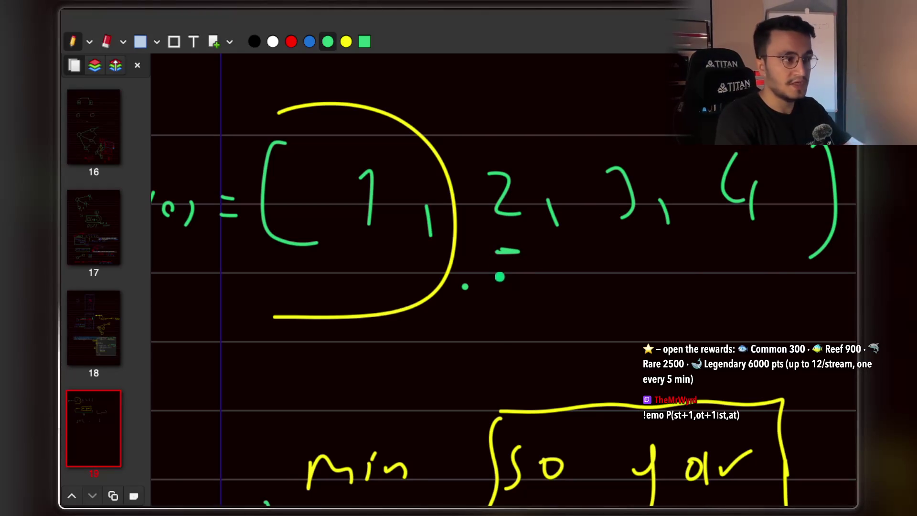
pyautogui.scroll(-4, 501, 282)
pyautogui.scroll(5, 373, 344)
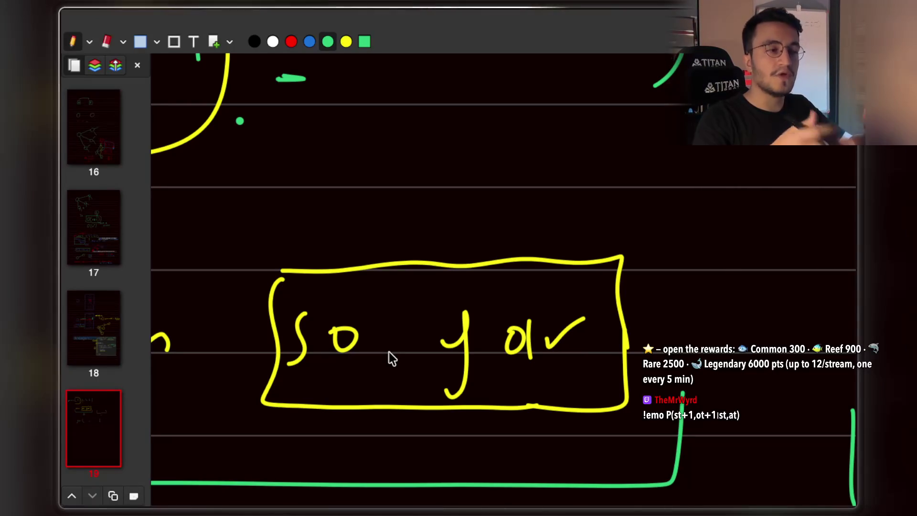
# Step: Sketch a green tree with branches, left and right child circles, and a leg
pyautogui.scroll(-3, 389, 352)
pyautogui.hscroll(5, 388, 352)
pyautogui.scroll(2, 558, 221)
pyautogui.hscroll(3, 549, 154)
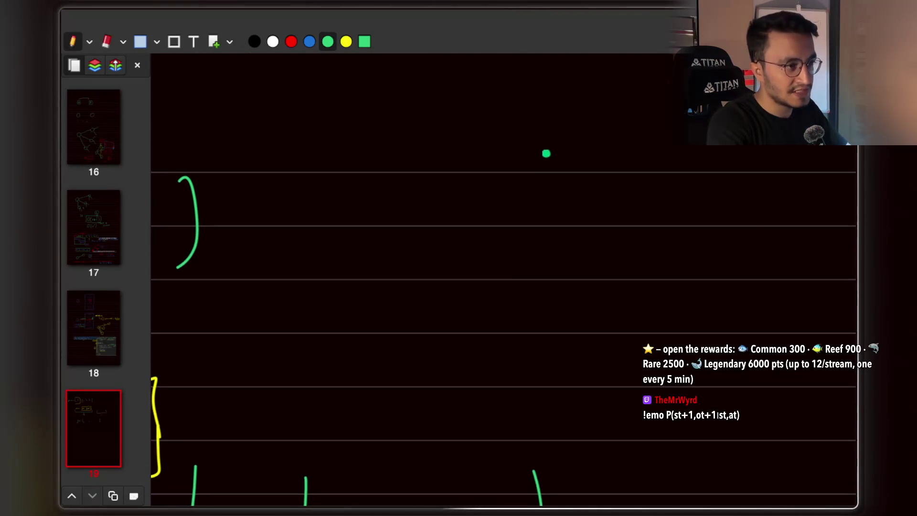
pyautogui.moveTo(547, 196); pyautogui.dragTo(503, 286)
pyautogui.moveTo(579, 192); pyautogui.dragTo(608, 274)
pyautogui.moveTo(493, 280); pyautogui.dragTo(509, 285)
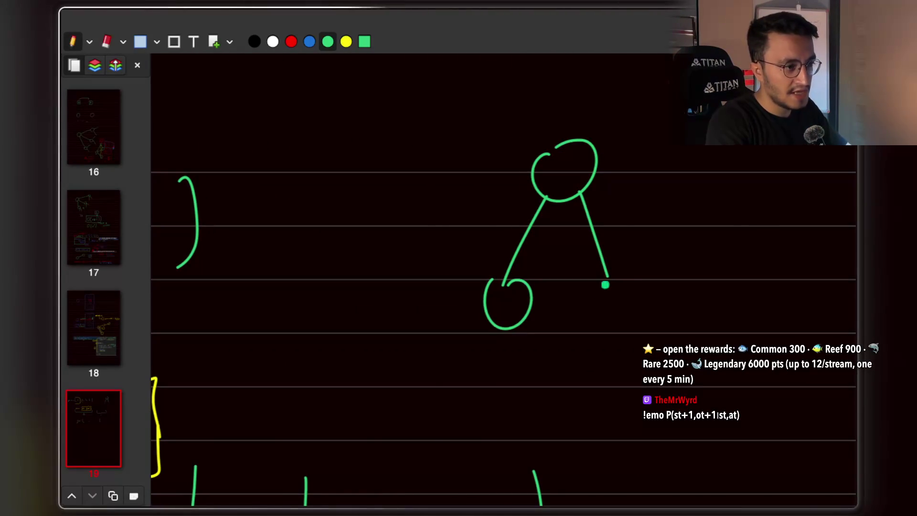
pyautogui.moveTo(608, 275); pyautogui.dragTo(633, 286)
pyautogui.moveTo(619, 321); pyautogui.dragTo(629, 381)
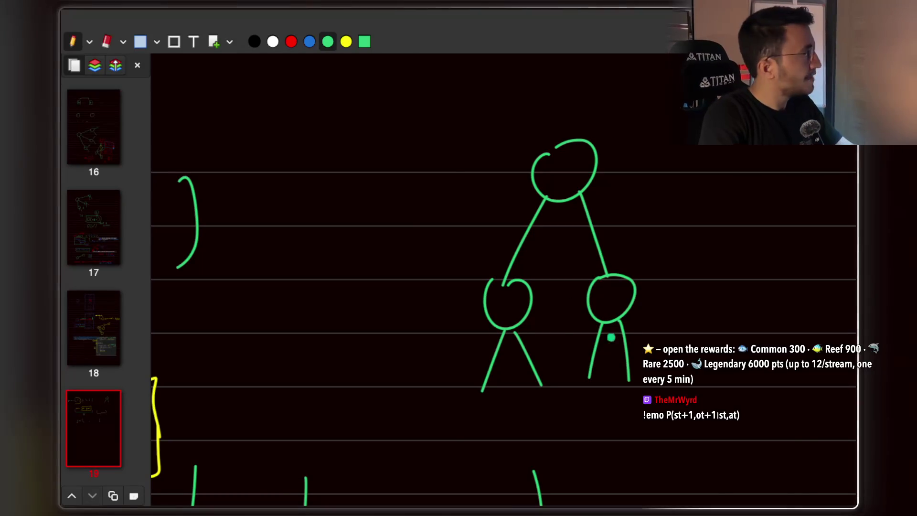
pyautogui.hscroll(2, 557, 328)
pyautogui.scroll(-2, 557, 328)
# Step: Annotate the tree in yellow with 'max' and 'func(x)'
pyautogui.press('6')
pyautogui.moveTo(404, 199); pyautogui.dragTo(409, 211)
pyautogui.moveTo(422, 196); pyautogui.dragTo(413, 214)
pyautogui.moveTo(413, 198)
pyautogui.mouseDown()
pyautogui.moveTo(435, 221)
pyautogui.moveTo(477, 188)
pyautogui.moveTo(466, 181)
pyautogui.moveTo(502, 188)
pyautogui.moveTo(525, 177)
pyautogui.mouseUp()
pyautogui.scroll(1, 573, 191)
pyautogui.moveTo(619, 191)
pyautogui.mouseDown()
pyautogui.moveTo(604, 237)
pyautogui.moveTo(651, 209)
pyautogui.moveTo(667, 214)
pyautogui.mouseUp()
pyautogui.moveTo(683, 203); pyautogui.dragTo(686, 216)
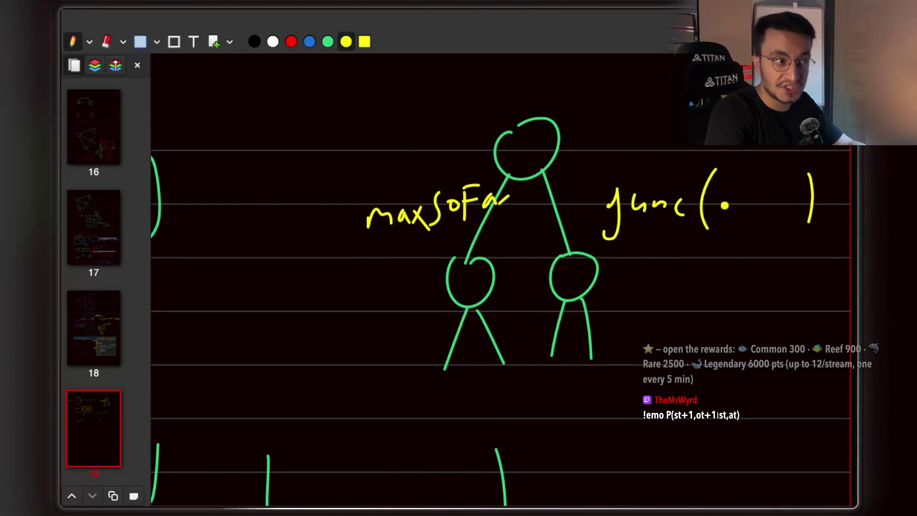
pyautogui.moveTo(726, 194); pyautogui.dragTo(741, 219)
pyautogui.moveTo(740, 194); pyautogui.dragTo(727, 218)
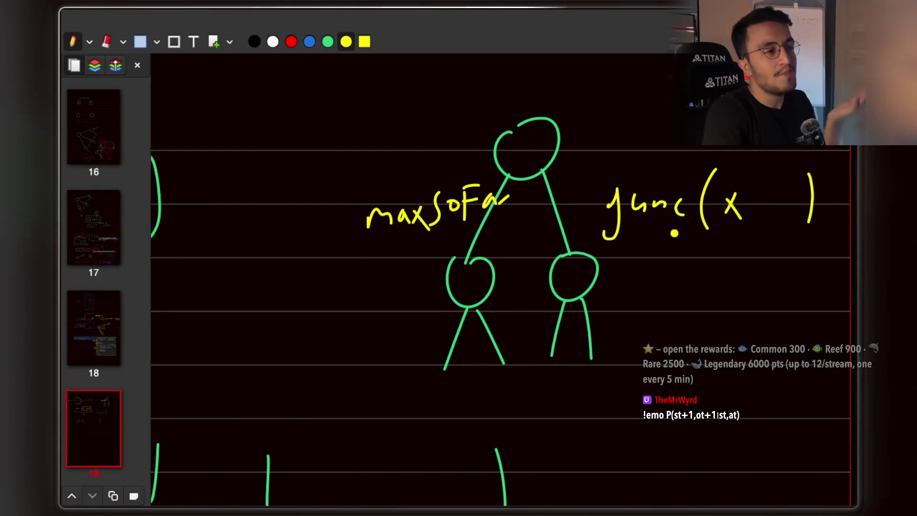
# Step: Add green leaf circles under the left child of the tree
pyautogui.press('g')
pyautogui.moveTo(456, 399)
pyautogui.mouseDown()
pyautogui.moveTo(445, 367)
pyautogui.moveTo(592, 353)
pyautogui.mouseUp()
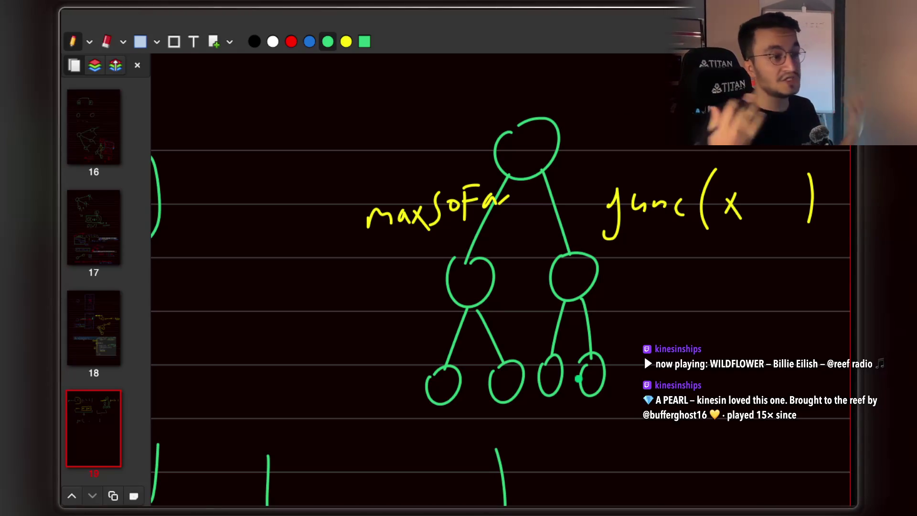
pyautogui.scroll(-3, 512, 365)
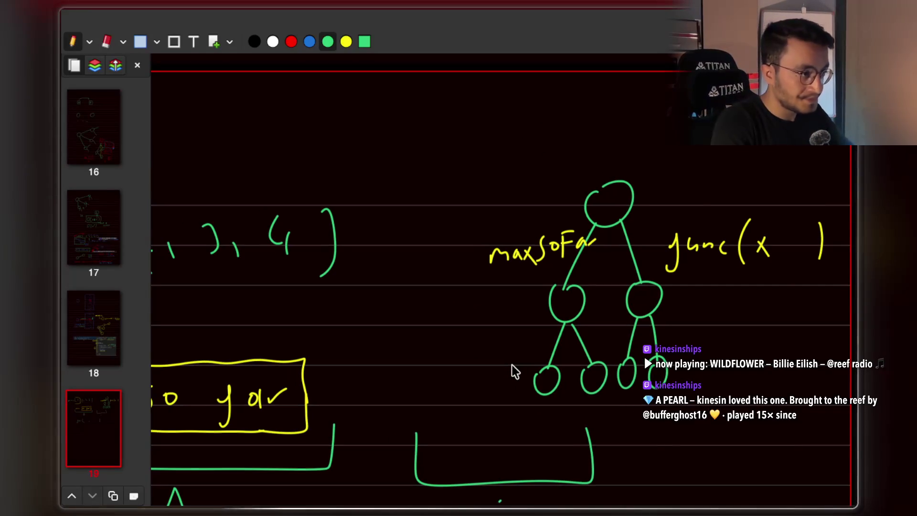
pyautogui.hscroll(-5, 512, 365)
pyautogui.scroll(-3, 512, 365)
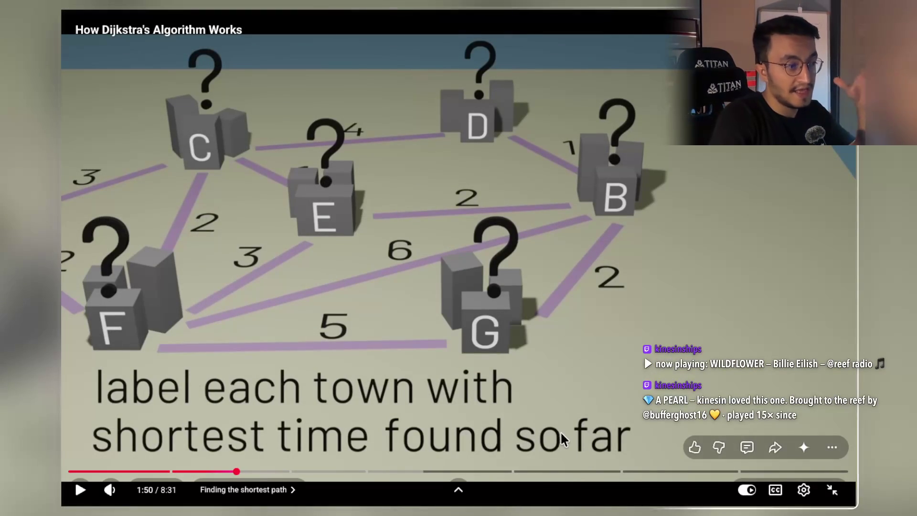
# Step: Resume the Dijkstra video from 1:50 and let it play to 2:06
pyautogui.click(595, 356)
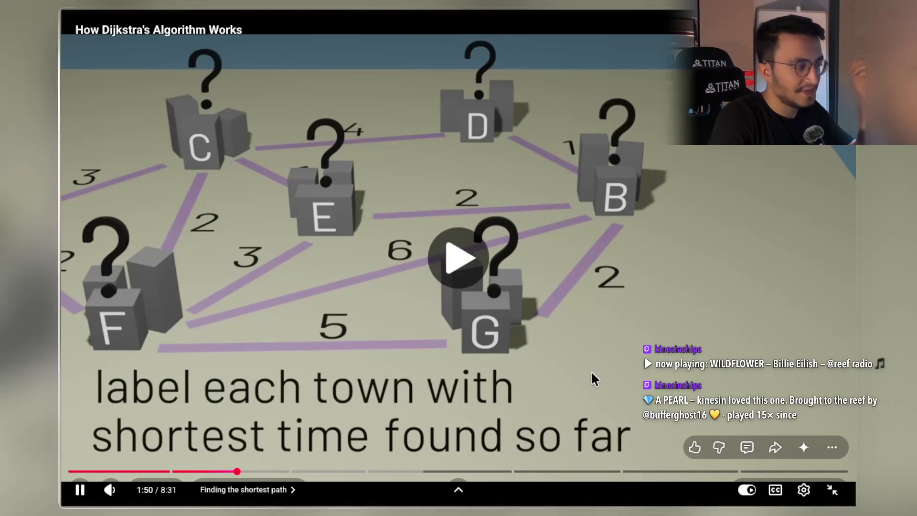
pyautogui.click(592, 369)
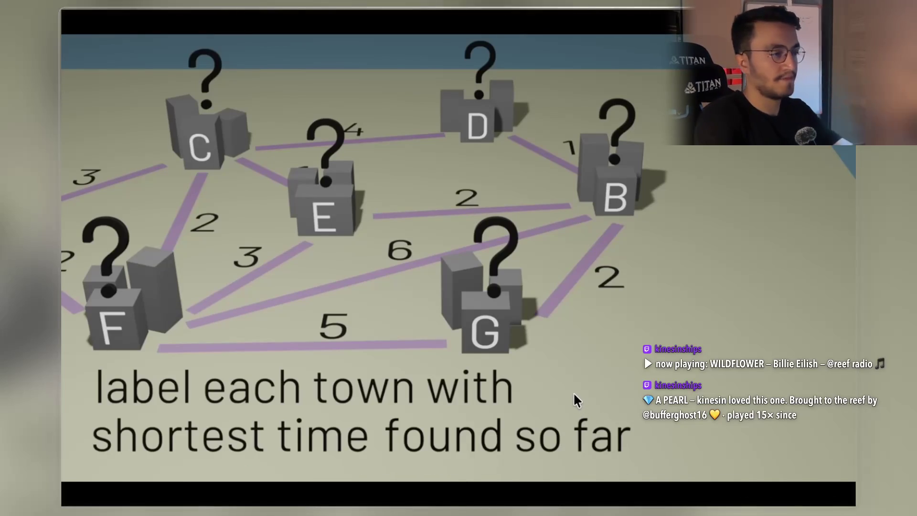
pyautogui.moveTo(551, 398)
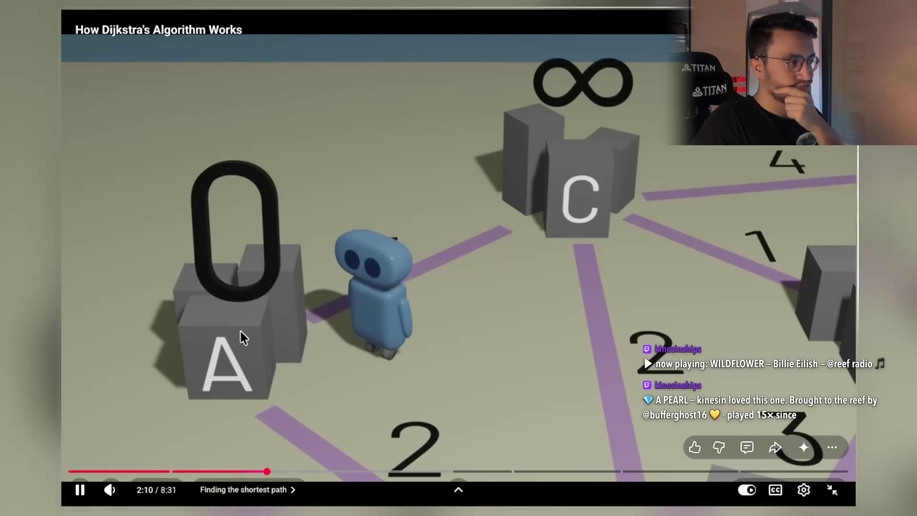
# Step: Pause the Dijkstra video at 2:11, then resume it toward 2:35
pyautogui.click(288, 310)
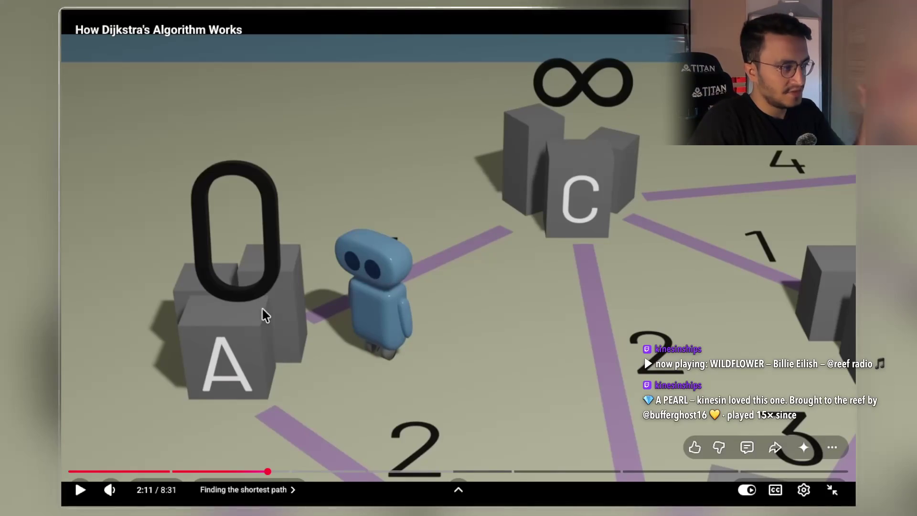
pyautogui.click(441, 306)
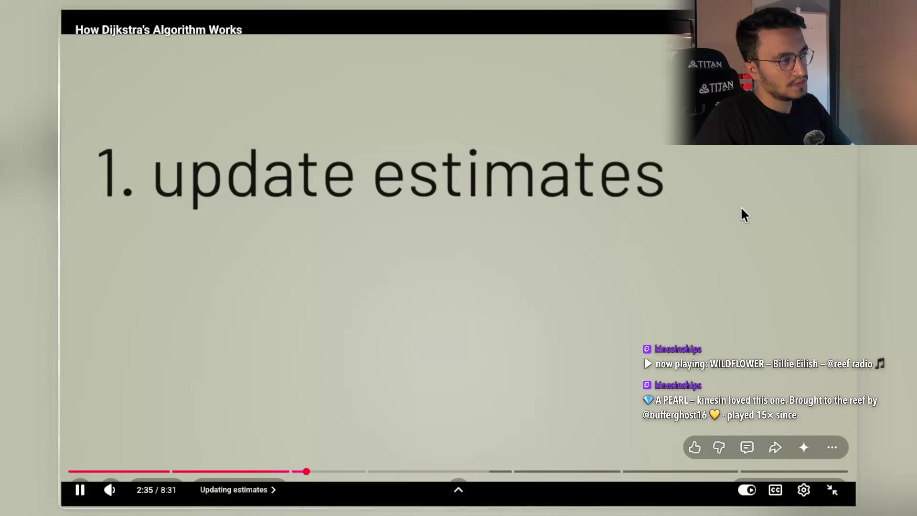
# Step: Pause on the update estimates step, again at 2:40, and again at 2:59
pyautogui.click(715, 181)
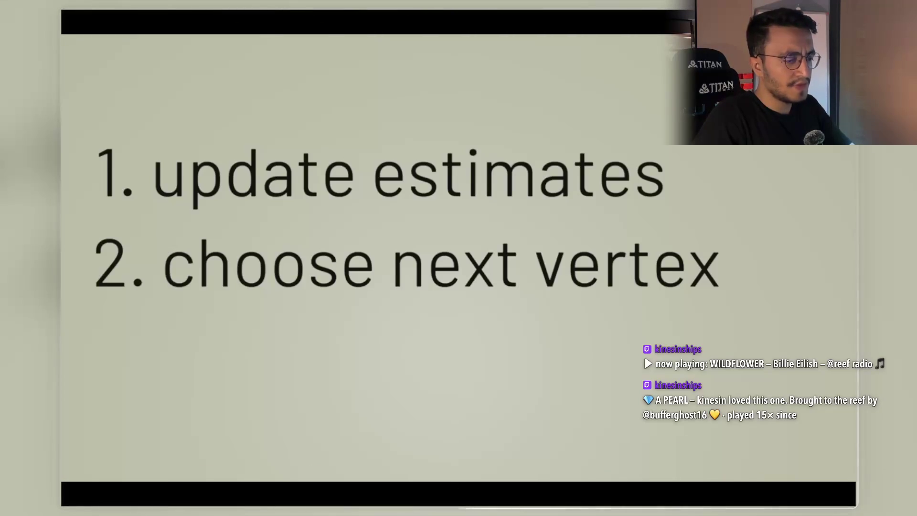
pyautogui.moveTo(516, 196)
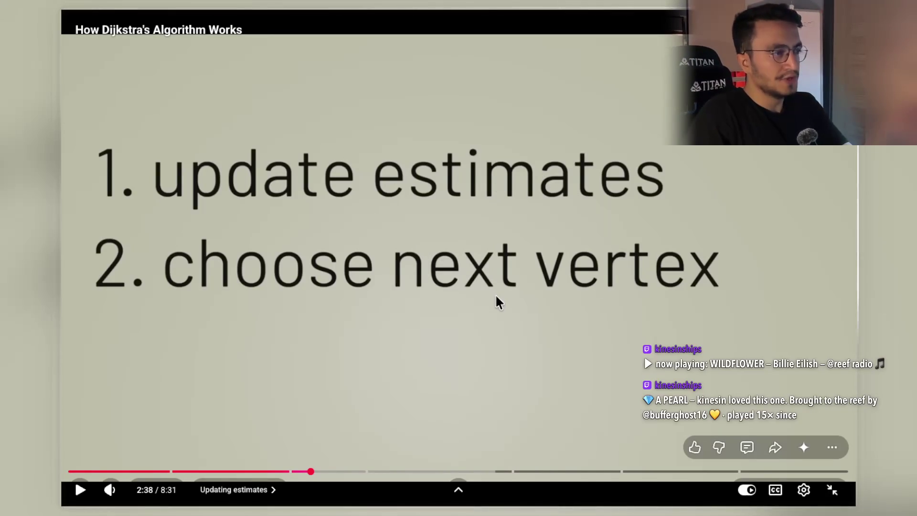
pyautogui.click(546, 289)
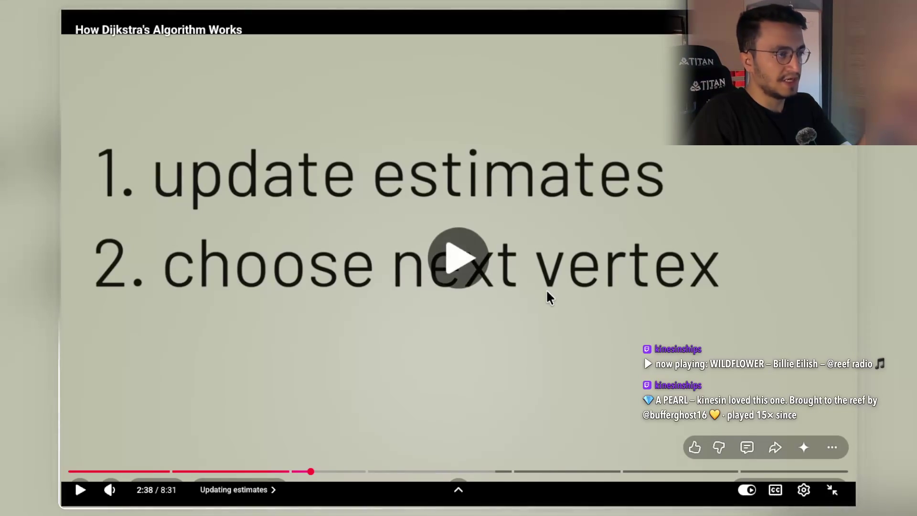
pyautogui.click(550, 294)
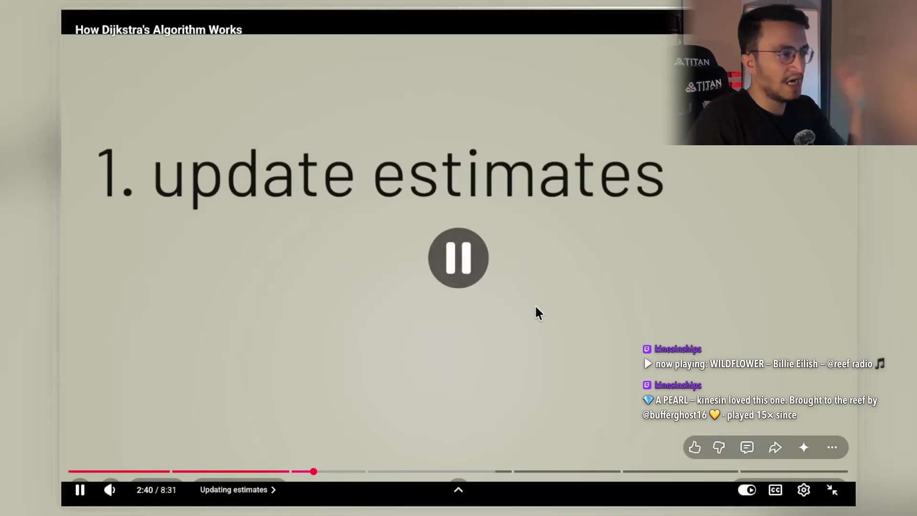
pyautogui.click(508, 298)
pyautogui.click(508, 299)
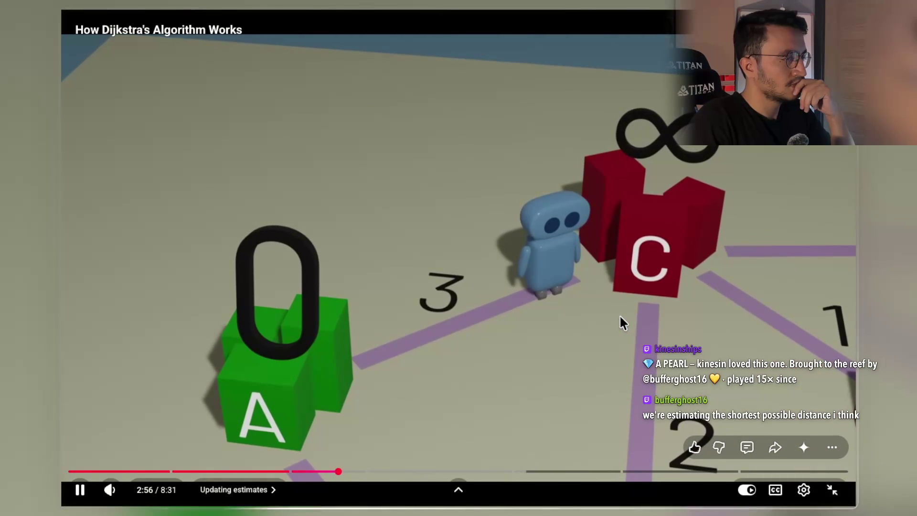
pyautogui.click(606, 351)
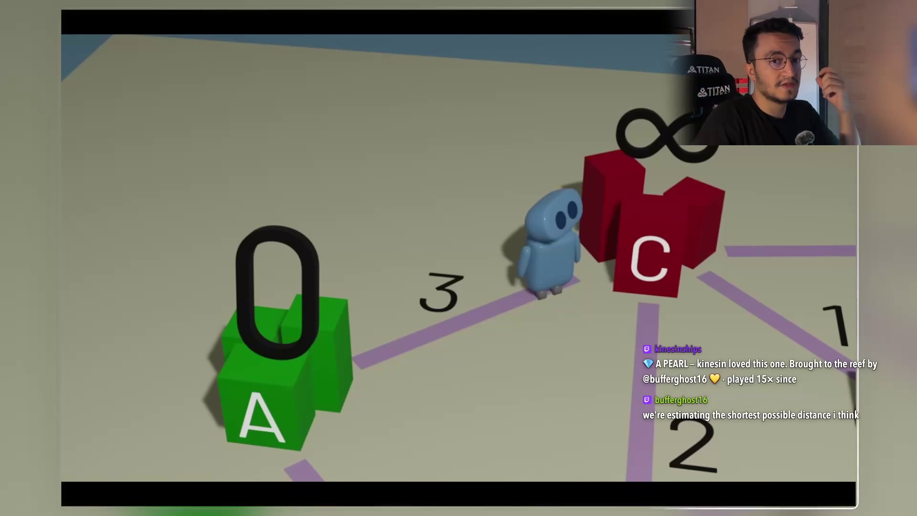
# Step: Glance at the Network Delay Time notes, then resume the video to see C's estimate update
pyautogui.moveTo(638, 212)
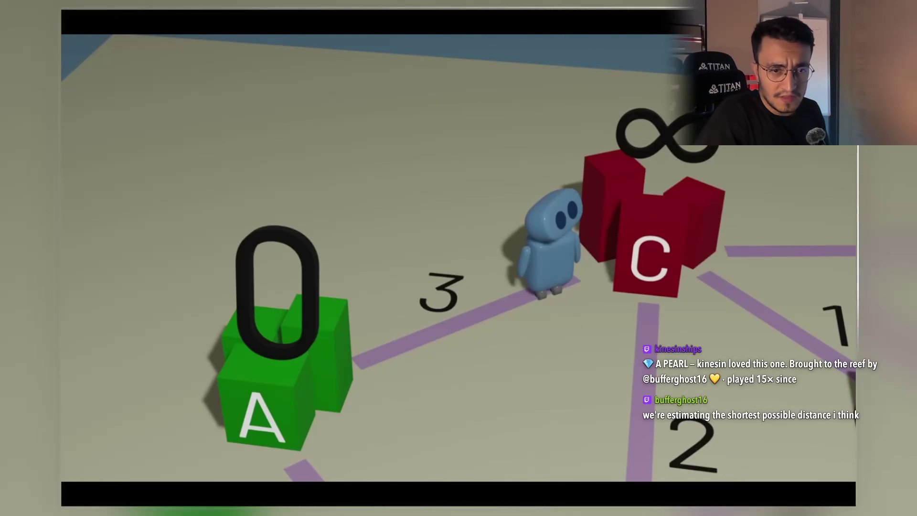
pyautogui.hotkey('alt', 'Tab')
pyautogui.hotkey('alt', 'Tab')
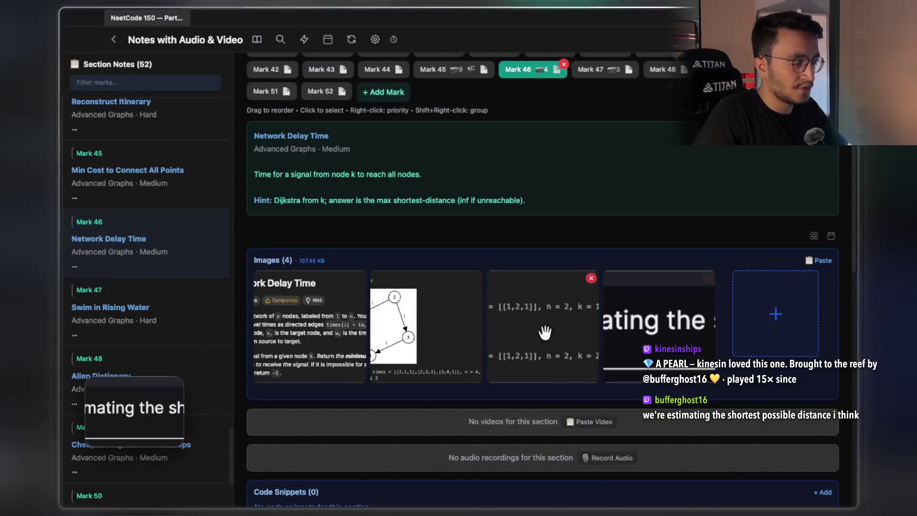
pyautogui.hotkey('alt', 'Tab')
pyautogui.hotkey('alt', 'Tab')
pyautogui.click(498, 319)
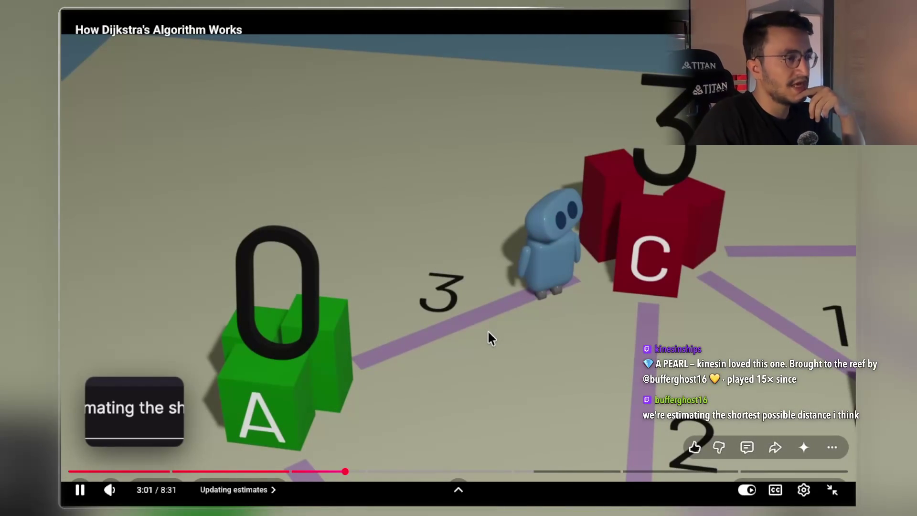
# Step: Pause when C shows 3, then pause on the 'update estimates, choose next vertex' summary at 3:20
pyautogui.click(487, 333)
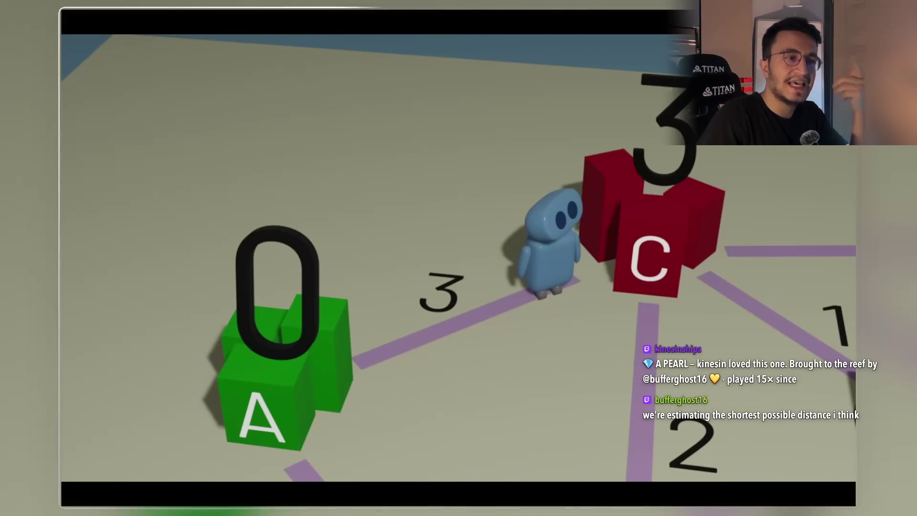
pyautogui.click(488, 331)
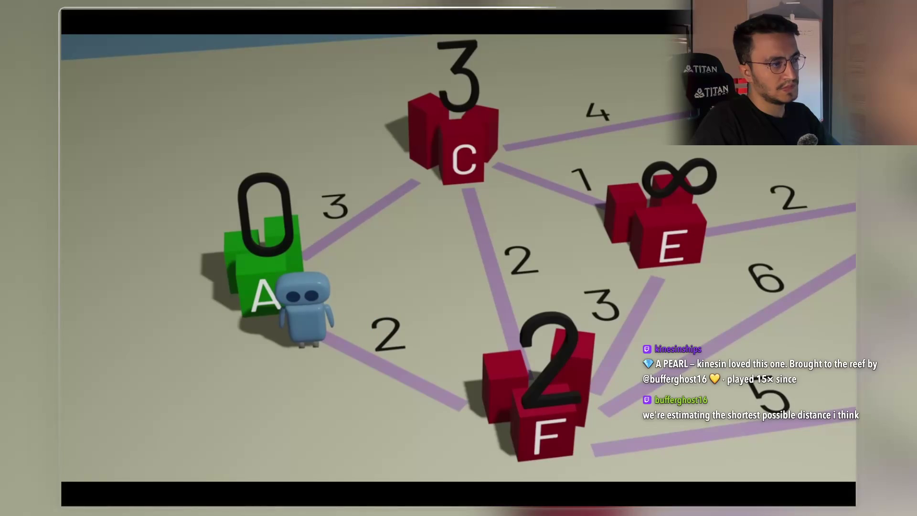
pyautogui.moveTo(651, 328)
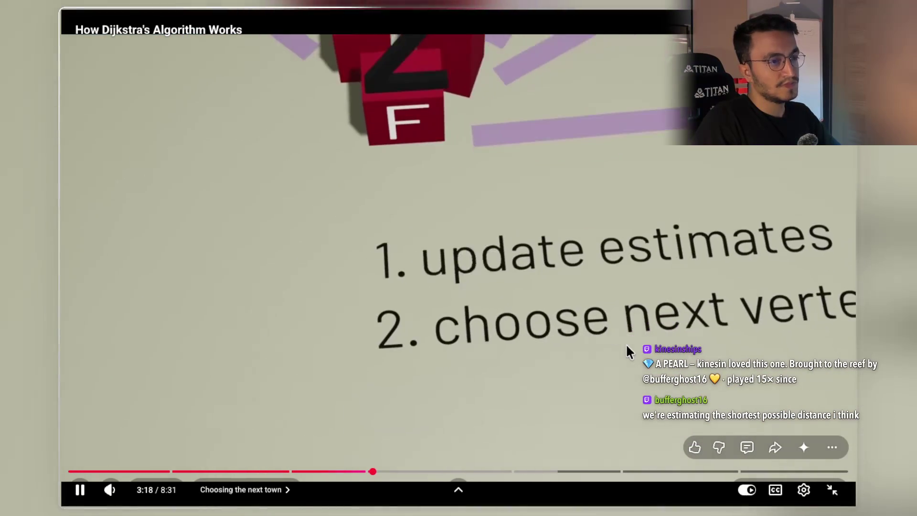
pyautogui.click(647, 344)
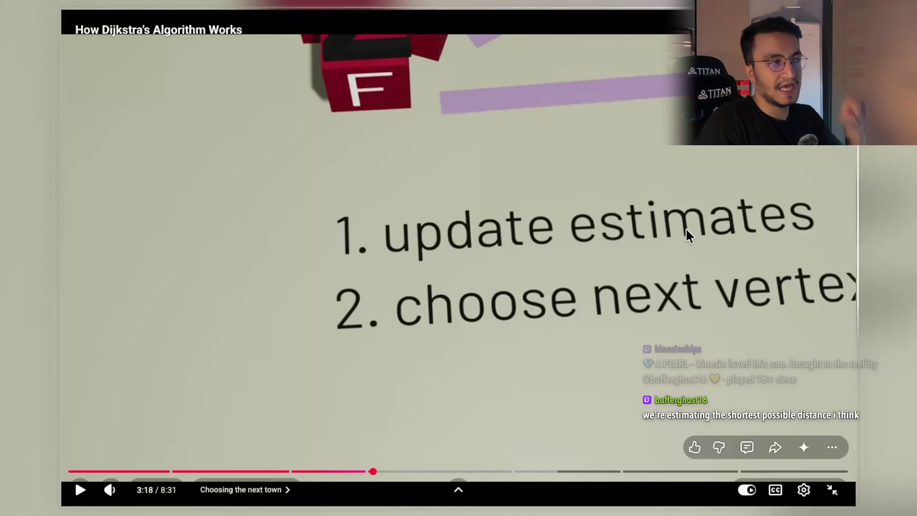
pyautogui.click(547, 296)
pyautogui.click(538, 317)
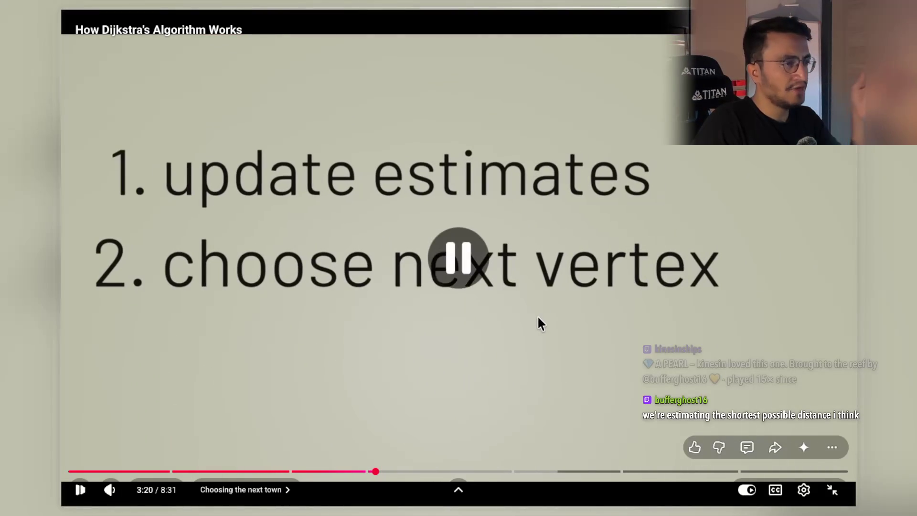
pyautogui.click(538, 318)
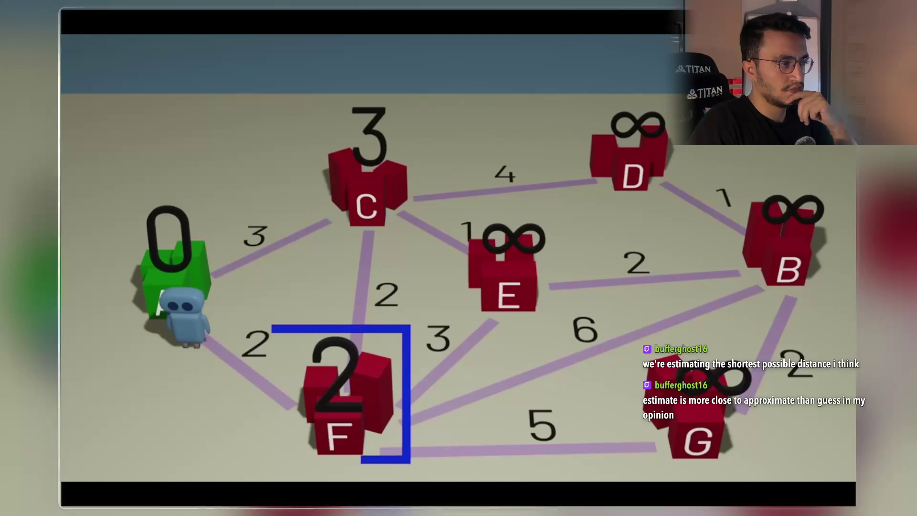
# Step: Pause on highlighted town F, then play until F turns green at 3:51
pyautogui.click(506, 338)
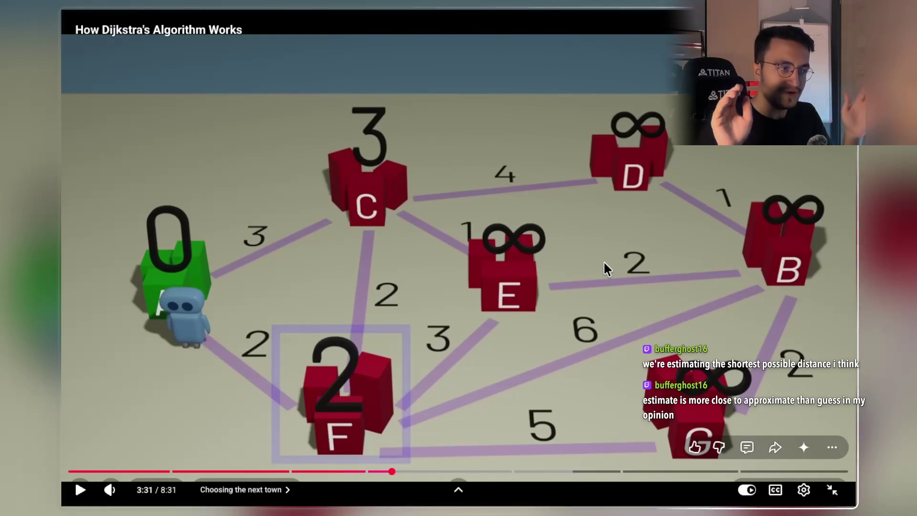
pyautogui.click(598, 243)
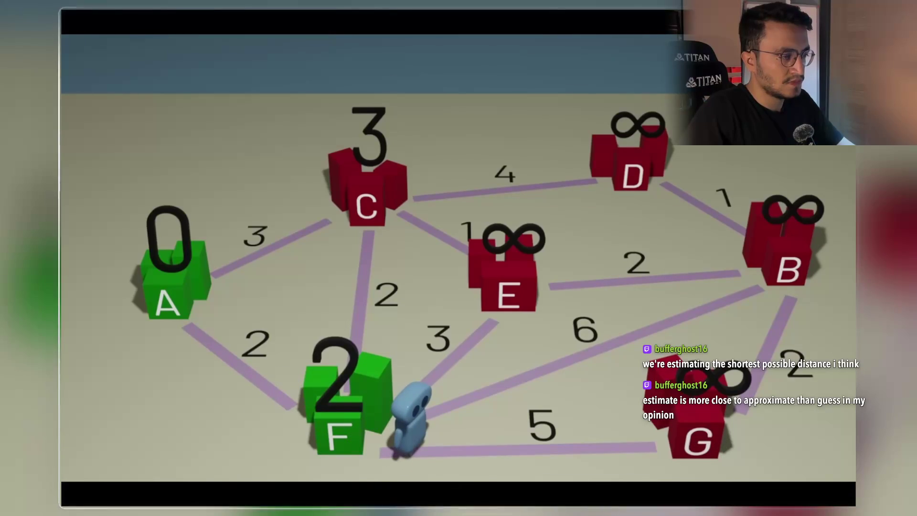
pyautogui.click(578, 300)
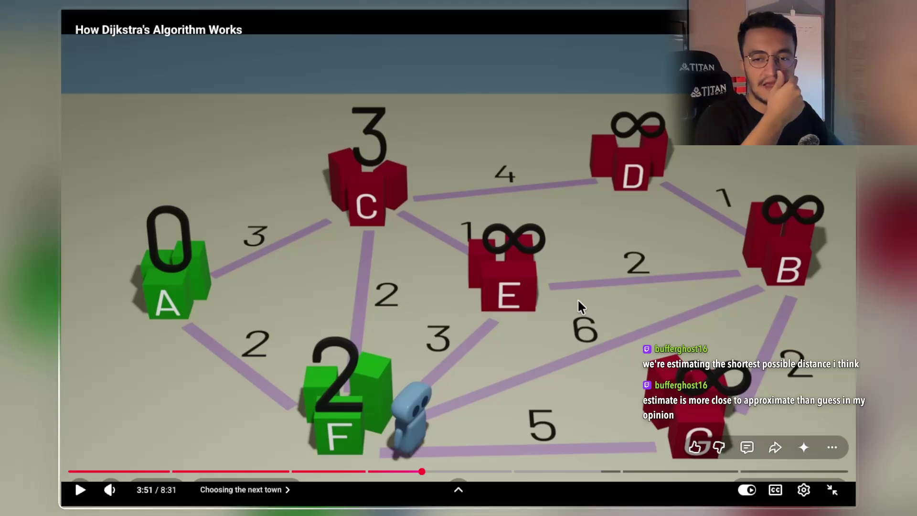
# Step: Play the video to about 4:40, where F's neighbours show estimates E 5, B 8, G 7
pyautogui.click(527, 236)
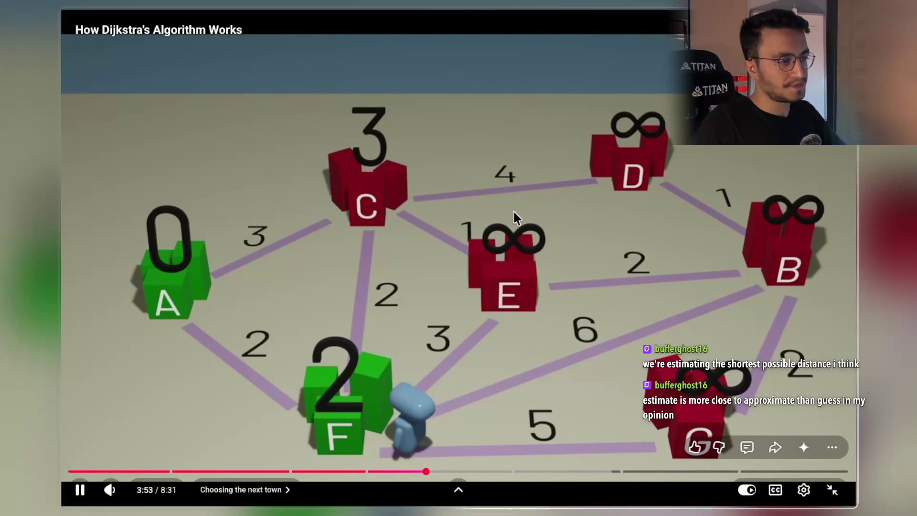
pyautogui.click(561, 365)
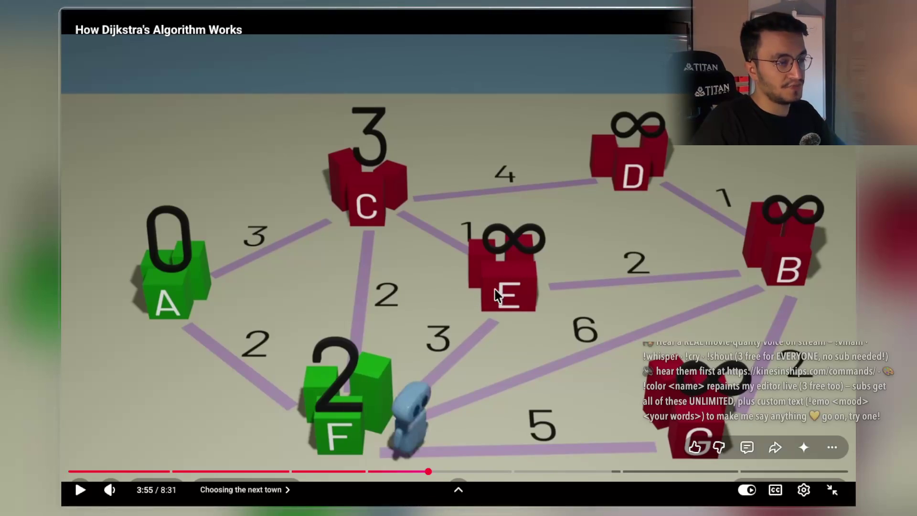
pyautogui.click(549, 288)
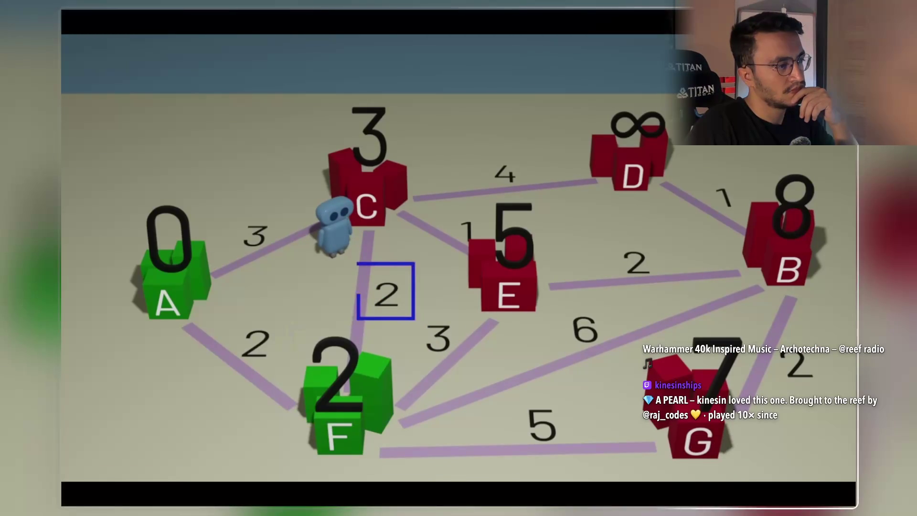
pyautogui.moveTo(391, 233)
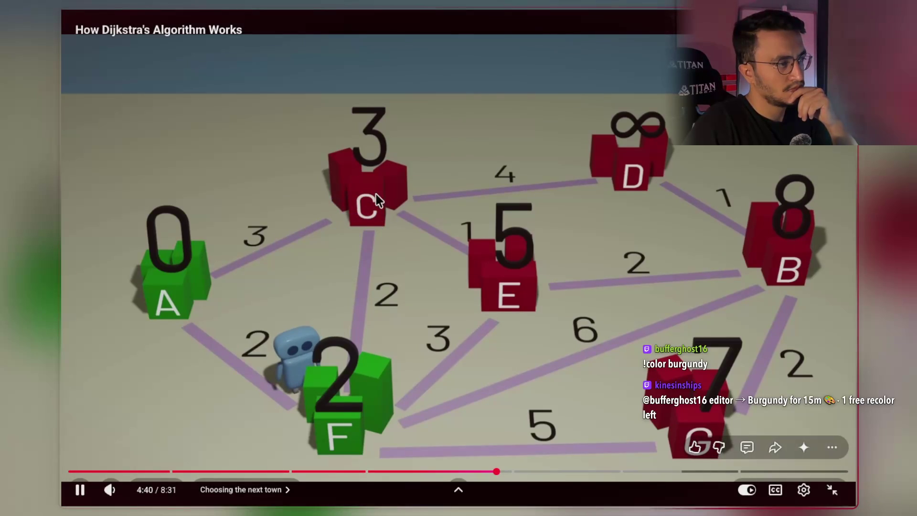
# Step: Pause and resume the video over the updated estimates until the robot reaches town C
pyautogui.click(405, 229)
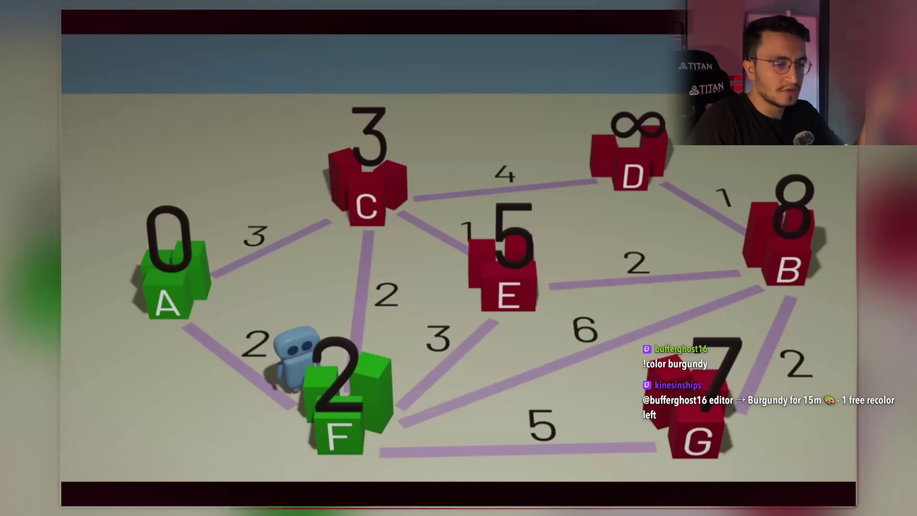
pyautogui.moveTo(362, 174)
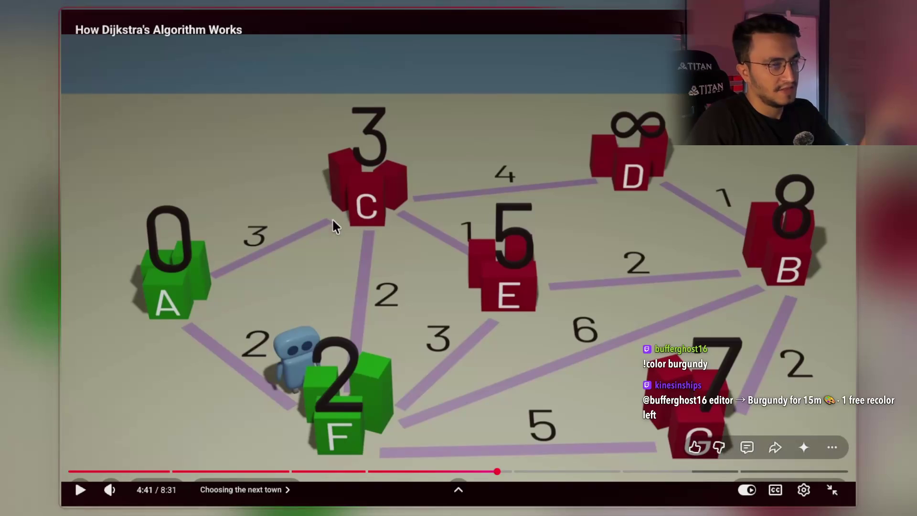
pyautogui.click(379, 231)
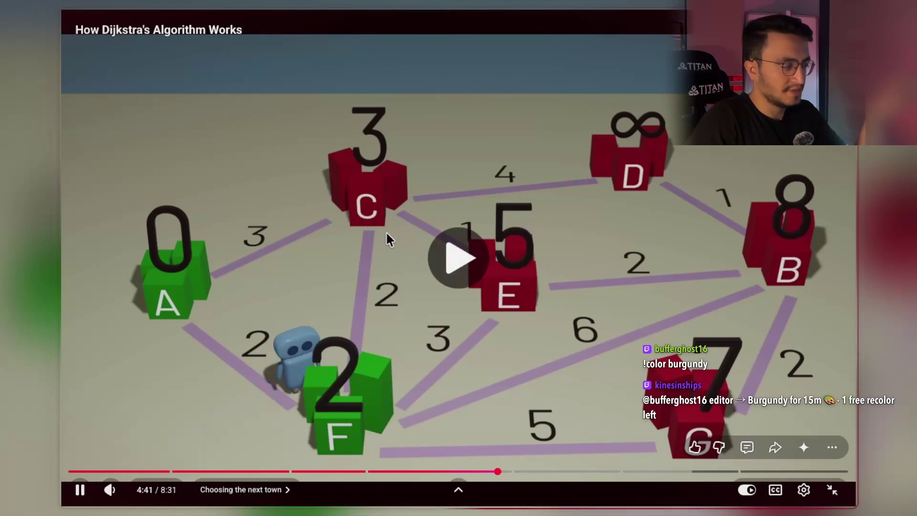
pyautogui.click(643, 301)
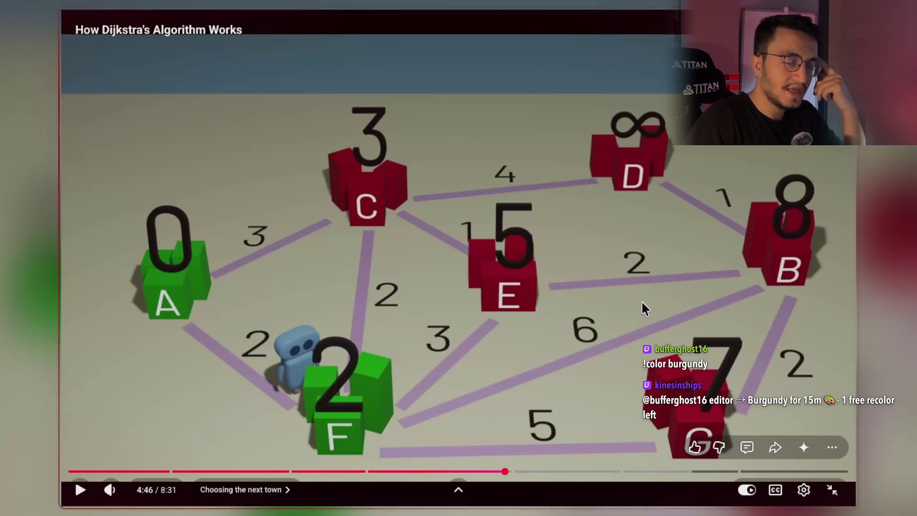
pyautogui.click(641, 300)
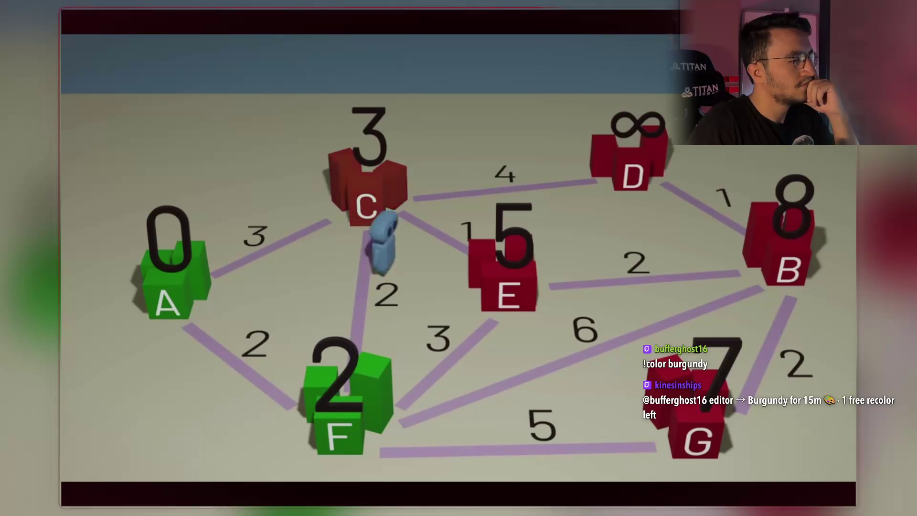
pyautogui.click(503, 402)
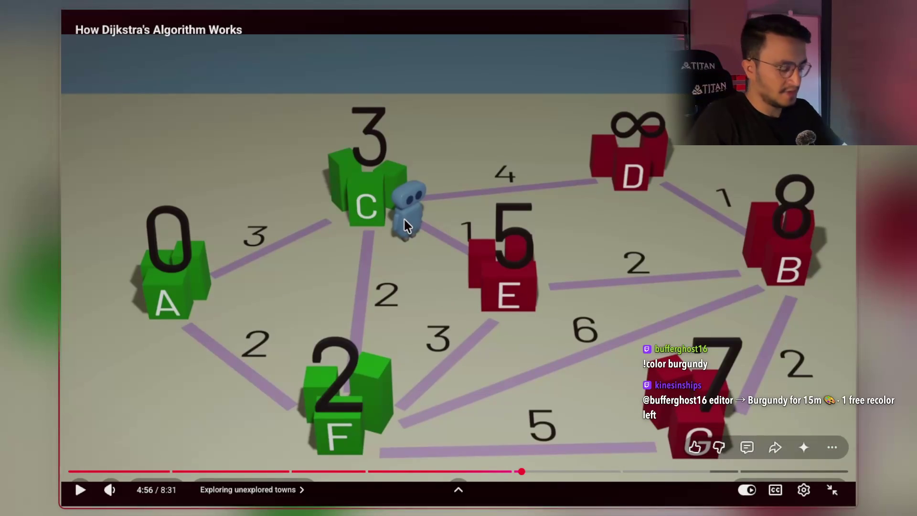
# Step: Rewind about 20 seconds and rewatch the step from F until town C turns green
pyautogui.click(455, 253)
pyautogui.press('Left')
pyautogui.press('Left')
pyautogui.press('Left')
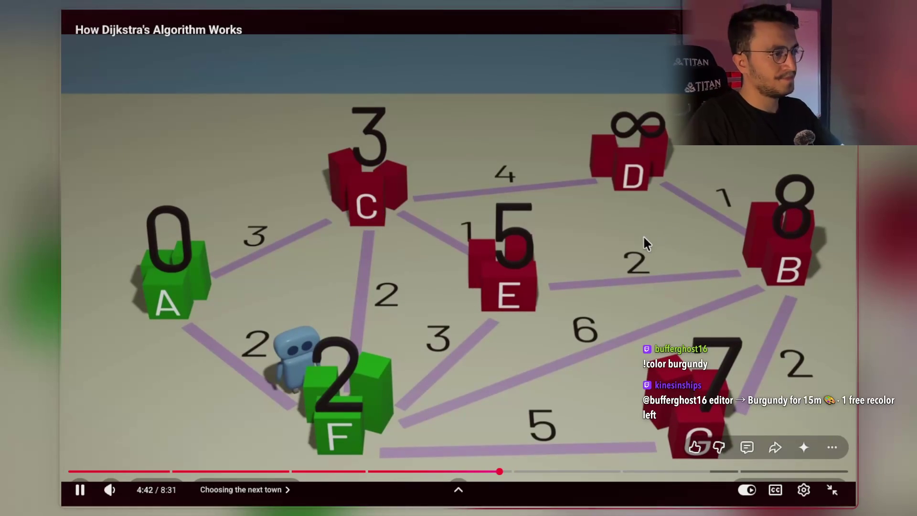
pyautogui.click(630, 244)
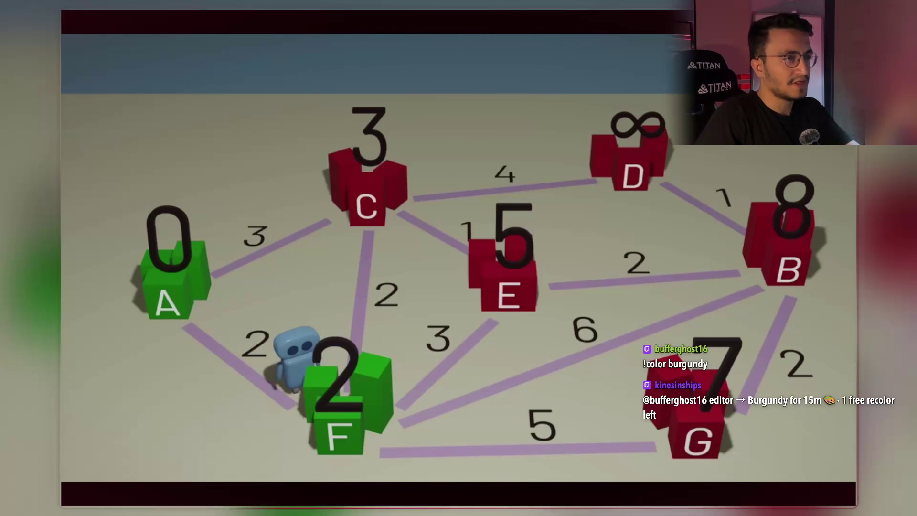
pyautogui.click(409, 310)
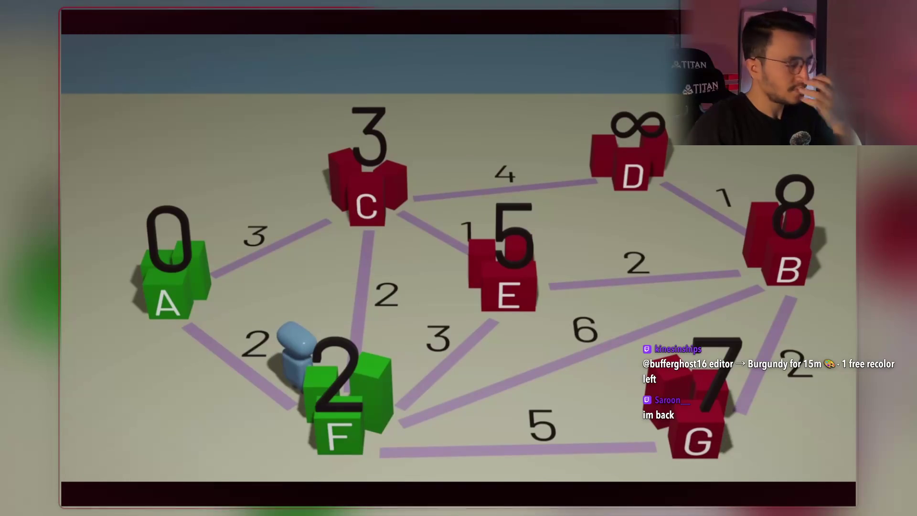
pyautogui.moveTo(407, 306)
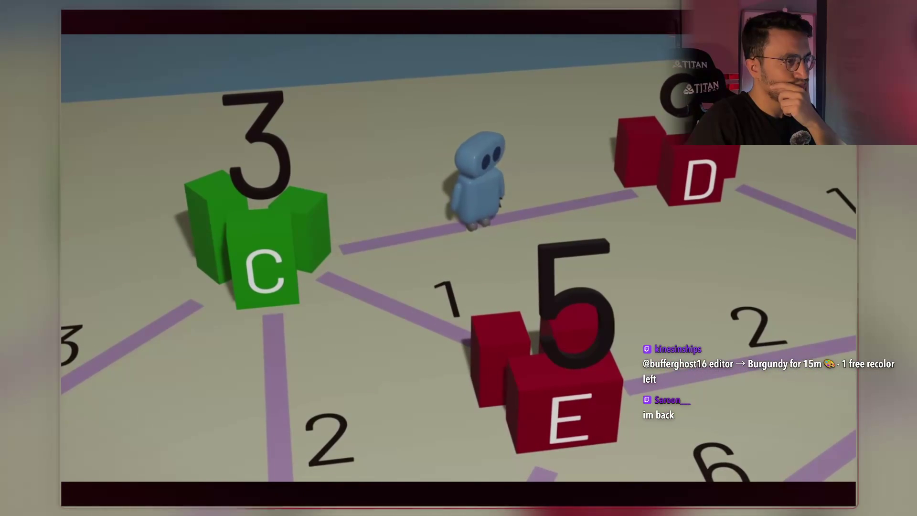
# Step: Watch E's estimate drop to 4 and D's reach 7, then jump back 10 seconds to 5:28
pyautogui.click(371, 272)
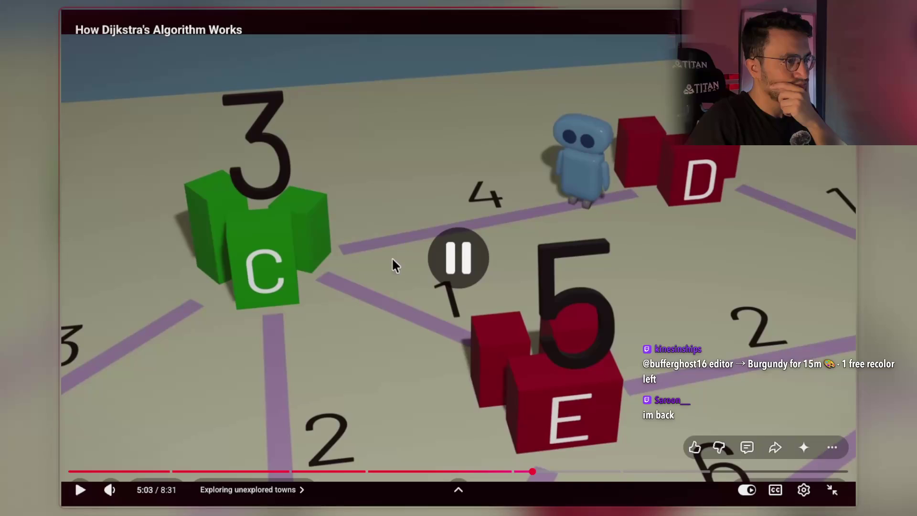
pyautogui.click(377, 281)
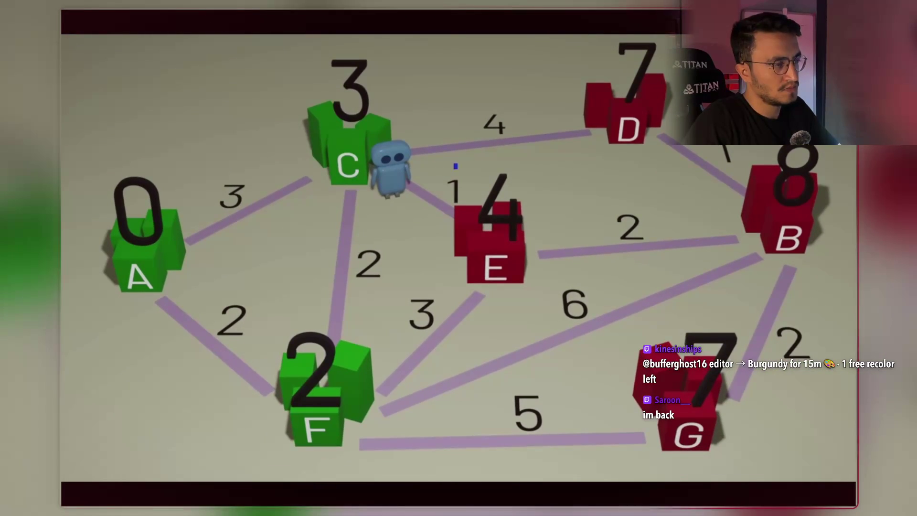
pyautogui.moveTo(515, 336)
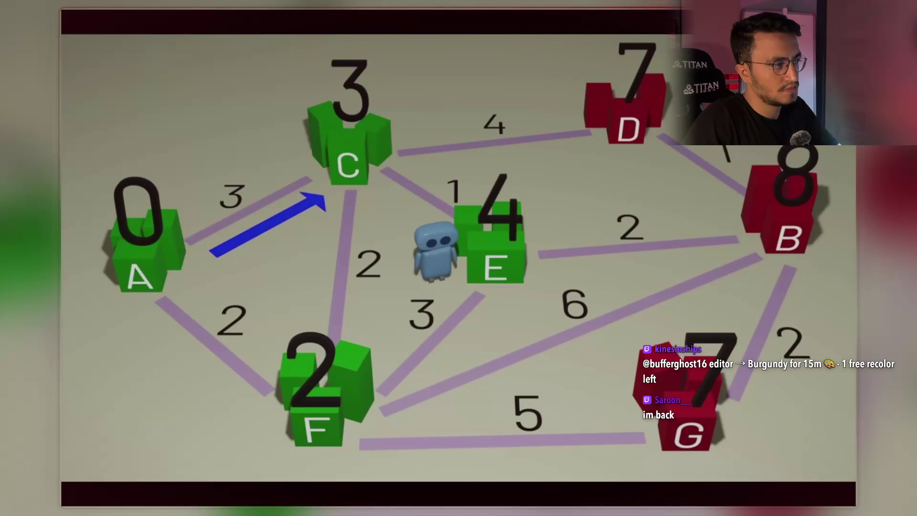
pyautogui.click(512, 339)
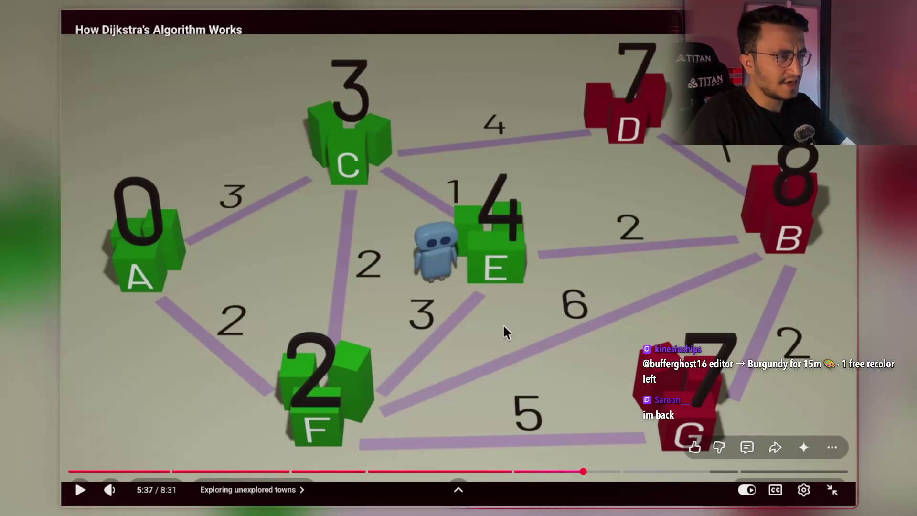
pyautogui.click(512, 317)
pyautogui.press('j')
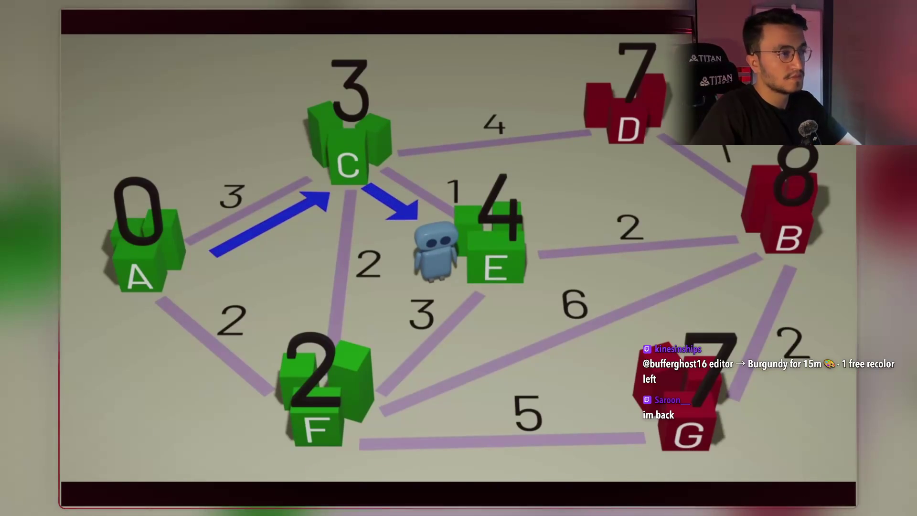
# Step: Play into the Things to note chapter and pause at 6:07 once B's estimate drops to 6
pyautogui.moveTo(496, 260)
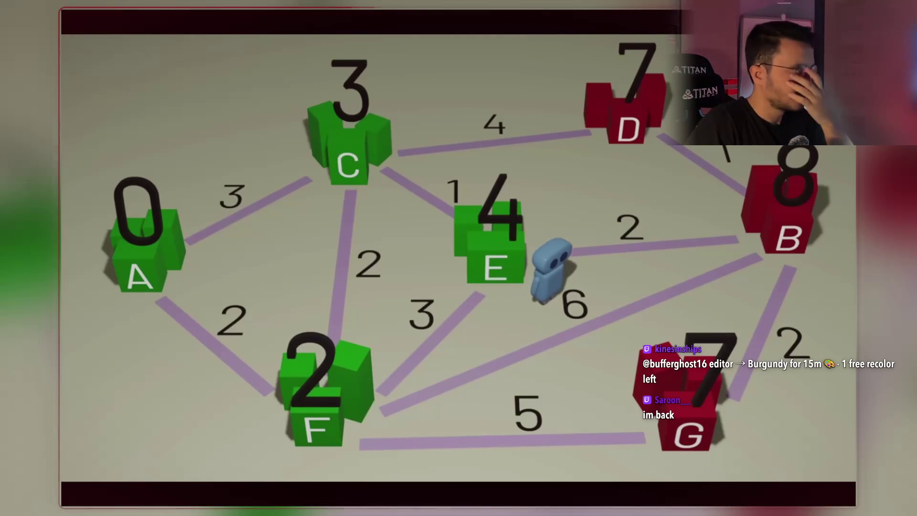
pyautogui.moveTo(542, 280)
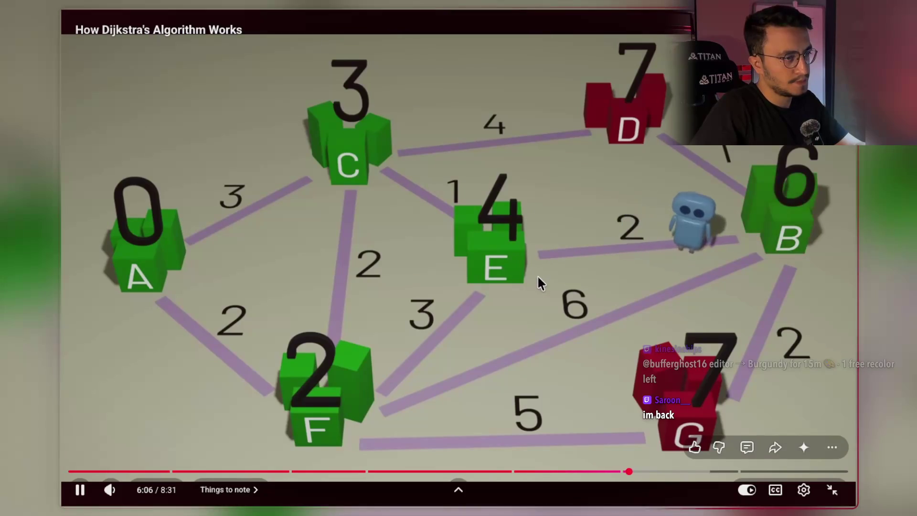
pyautogui.click(532, 291)
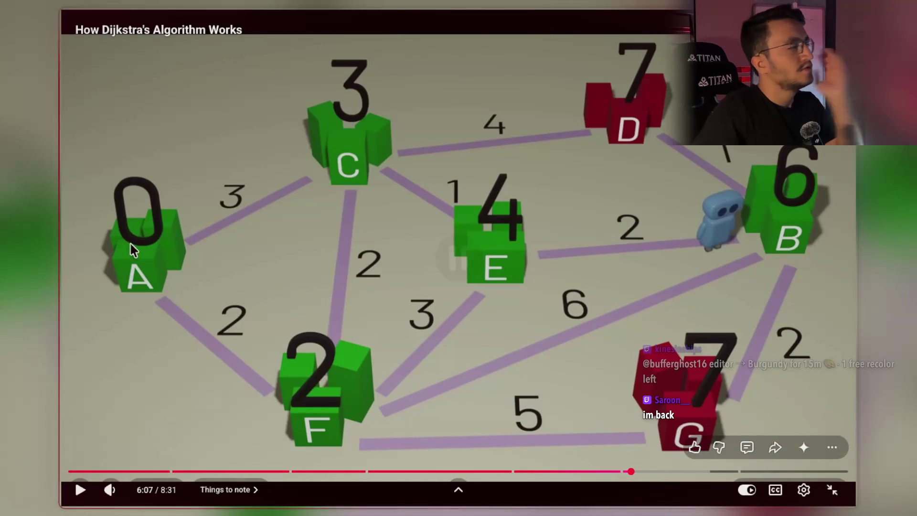
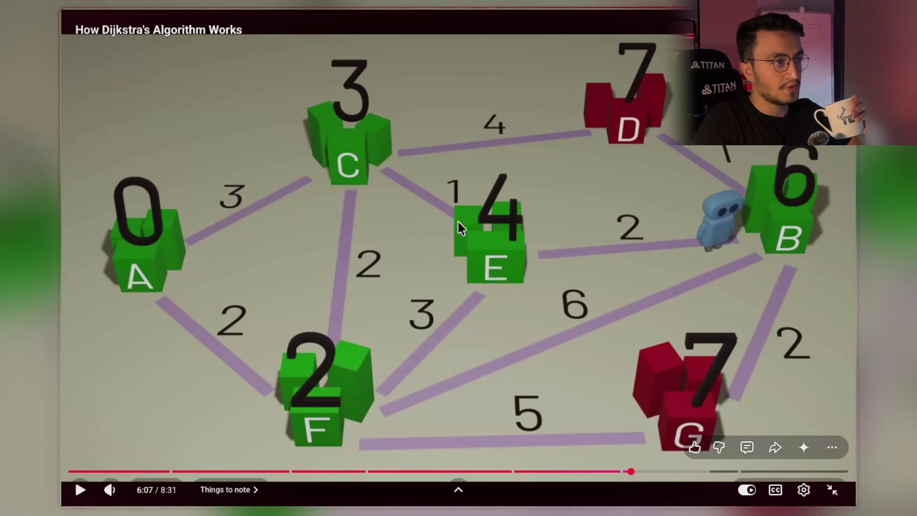
# Step: Play the Dijkstra video past 6:07, briefly at 2x speed, pausing at 6:16 before resuming
pyautogui.click(377, 365)
pyautogui.click(438, 339)
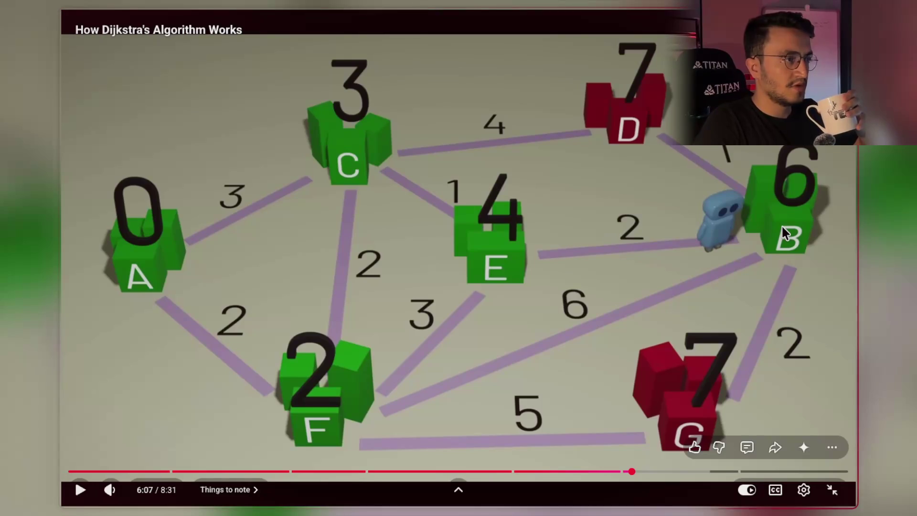
pyautogui.click(661, 325)
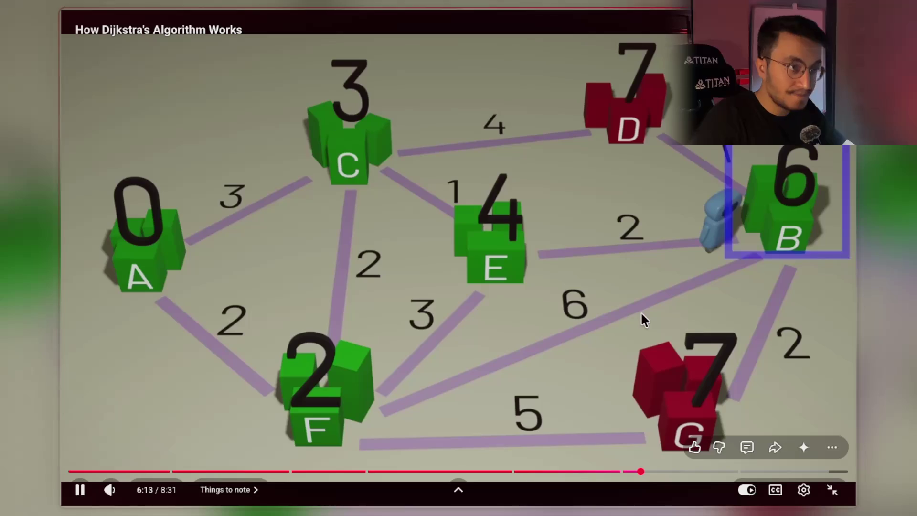
pyautogui.moveTo(626, 315); pyautogui.dragTo(627, 315)
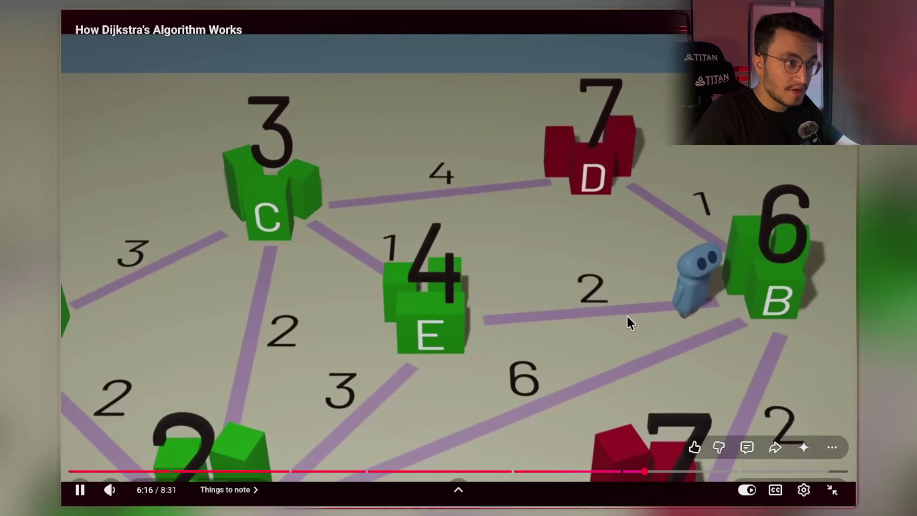
pyautogui.click(615, 330)
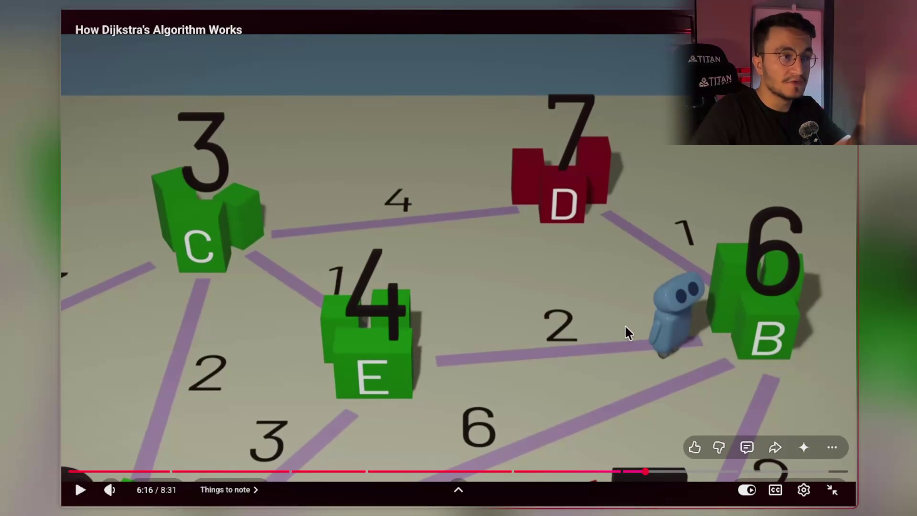
pyautogui.click(625, 325)
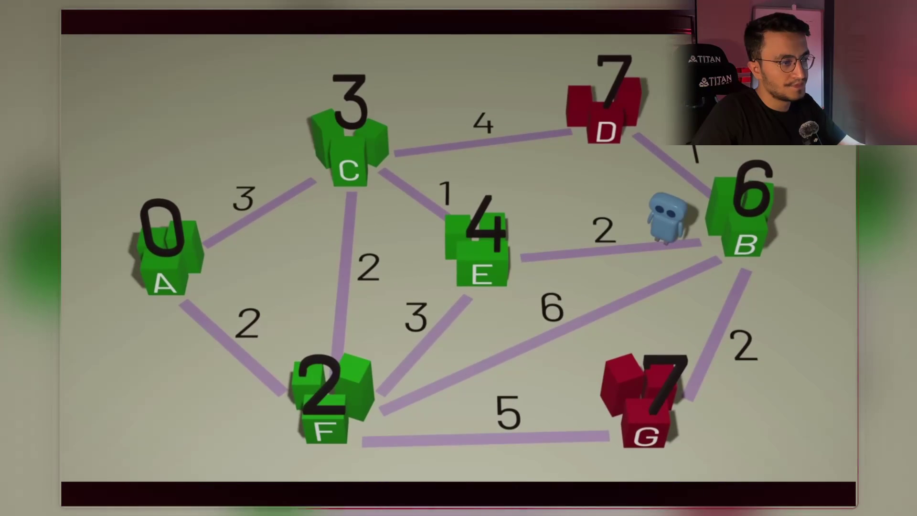
# Step: Pause the video at 6:35 while the blue arrows trace A→C→E to B
pyautogui.moveTo(564, 358)
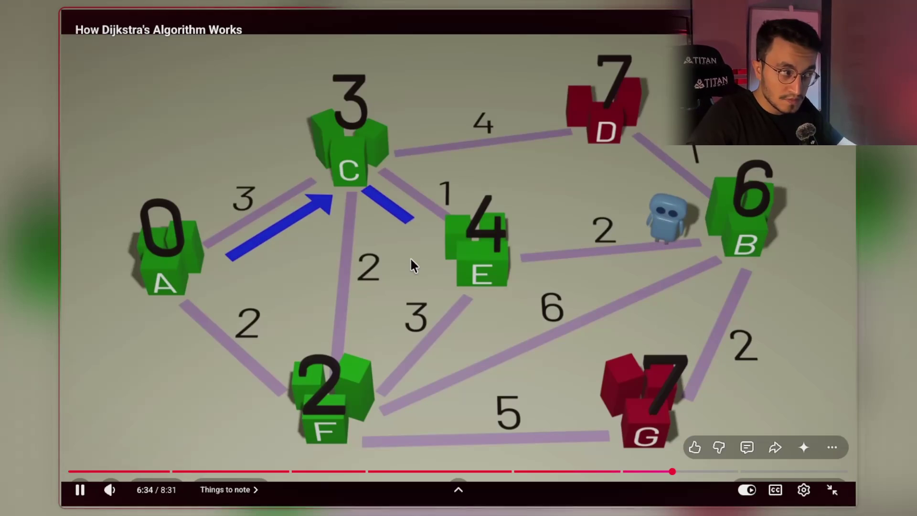
pyautogui.click(430, 294)
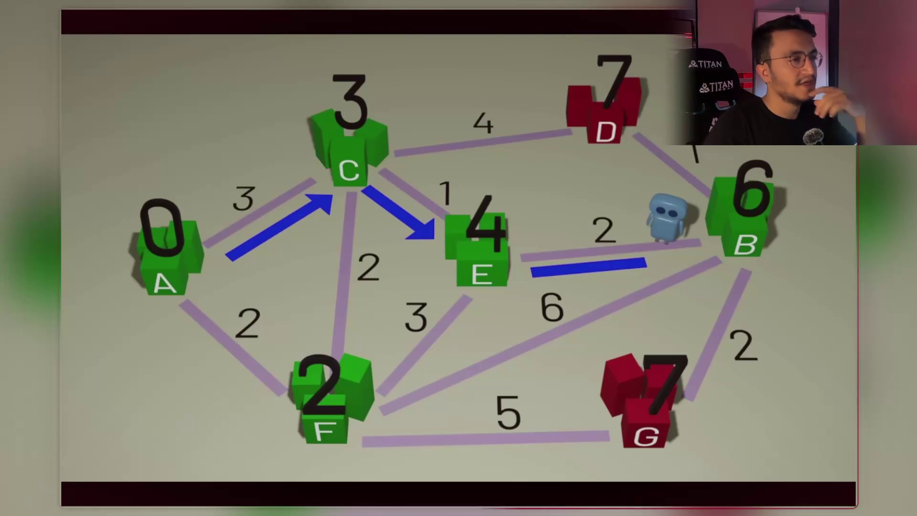
pyautogui.moveTo(451, 144)
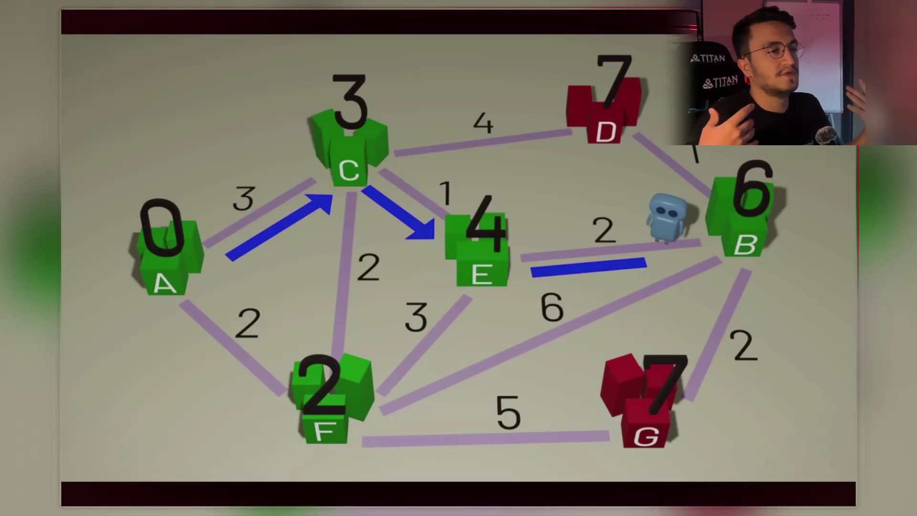
pyautogui.moveTo(352, 93)
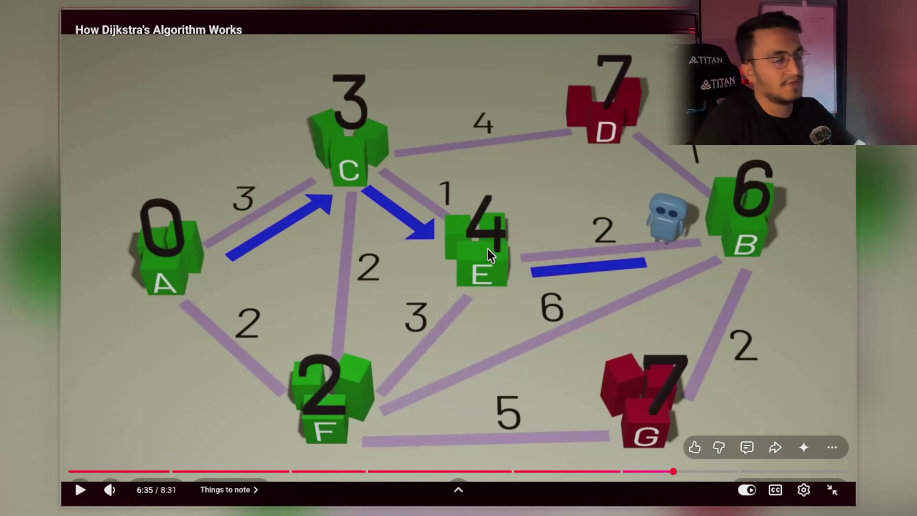
pyautogui.click(497, 282)
# Step: Pause at 6:36, then resume until B's distance drops from 8 to 6 at 6:57
pyautogui.click(537, 326)
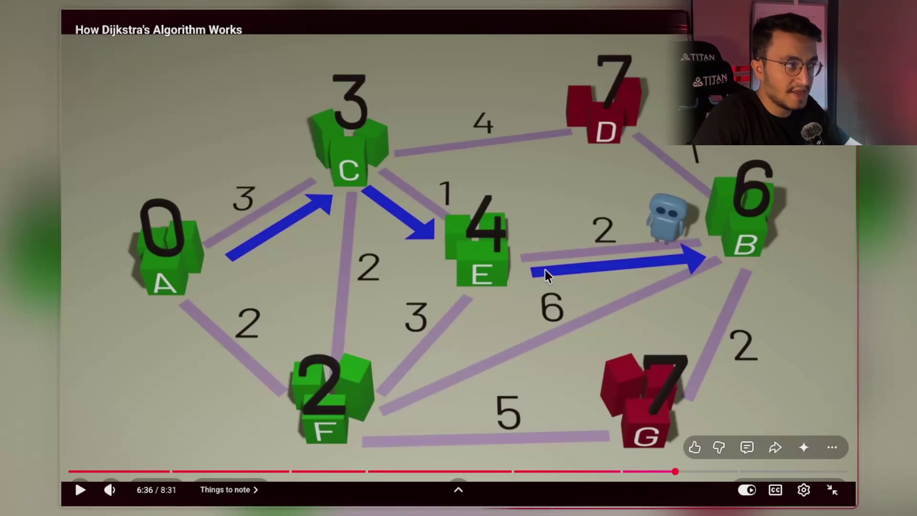
pyautogui.click(484, 308)
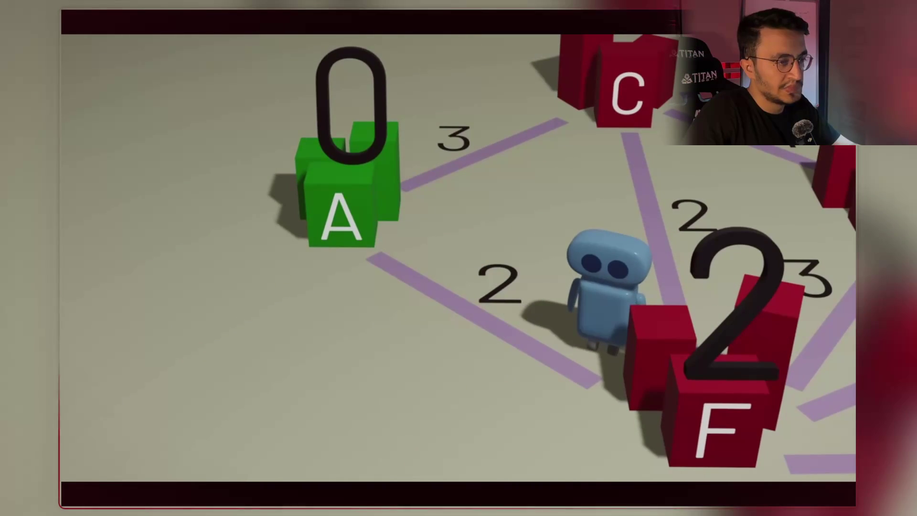
pyautogui.moveTo(634, 320)
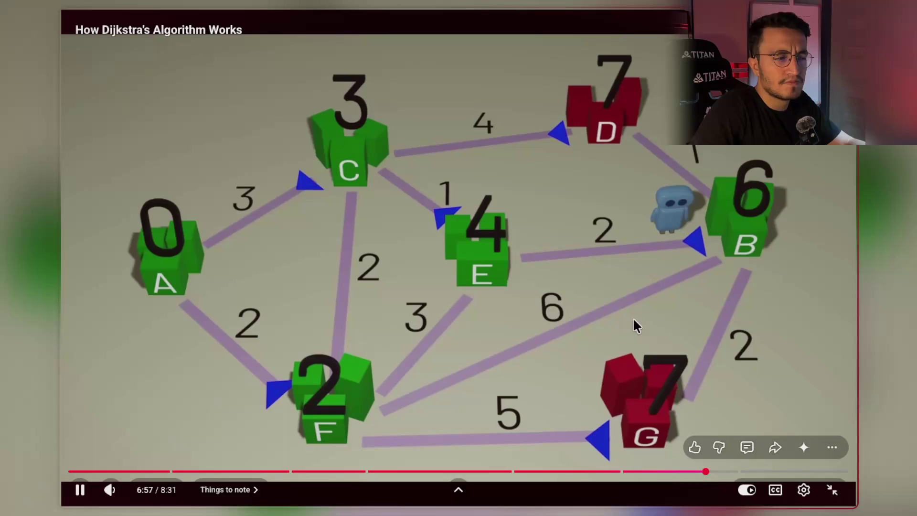
# Step: Pause at 6:59, resume, and stop again at 7:22 on the close-up of nodes B and G
pyautogui.click(739, 233)
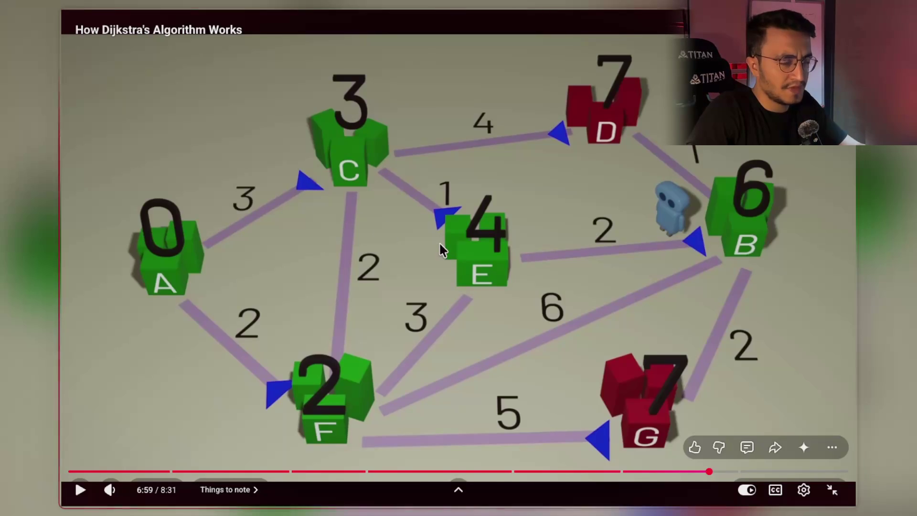
pyautogui.click(426, 294)
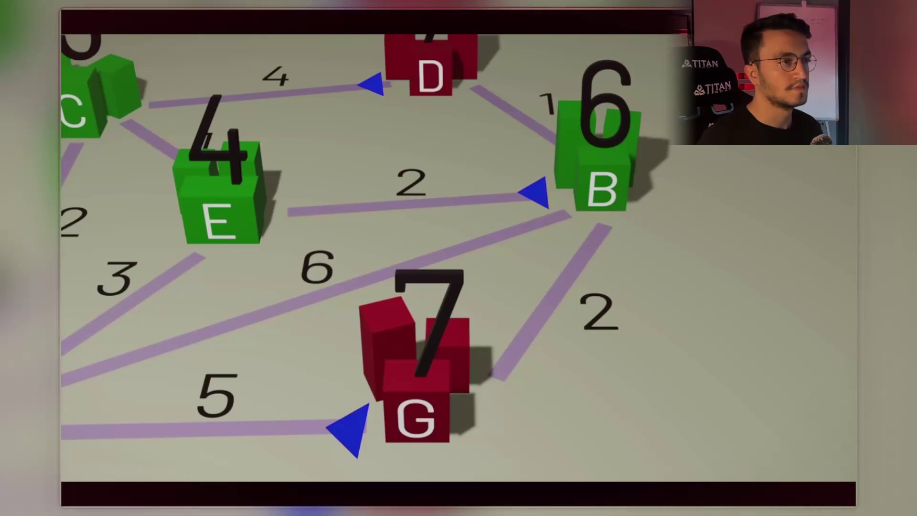
pyautogui.click(564, 275)
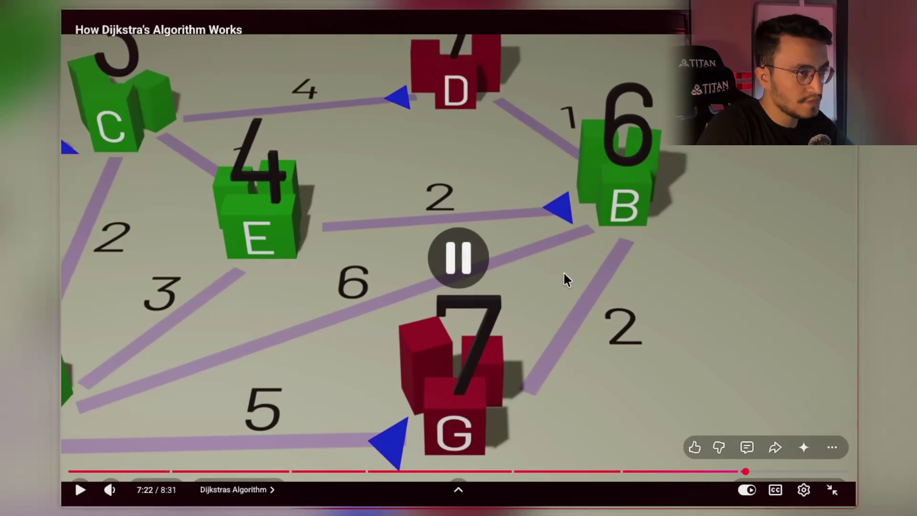
# Step: Resume from 7:22 until the 'for each vertex v:' pseudocode appears at 7:46
pyautogui.click(582, 347)
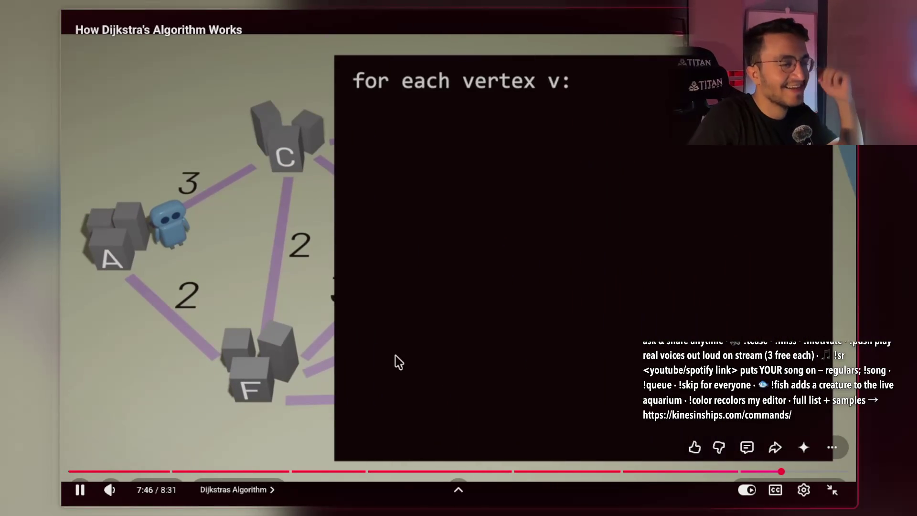
# Step: Pause on the pseudocode at 7:46, resume to reveal more lines, and pause at 8:14
pyautogui.click(407, 345)
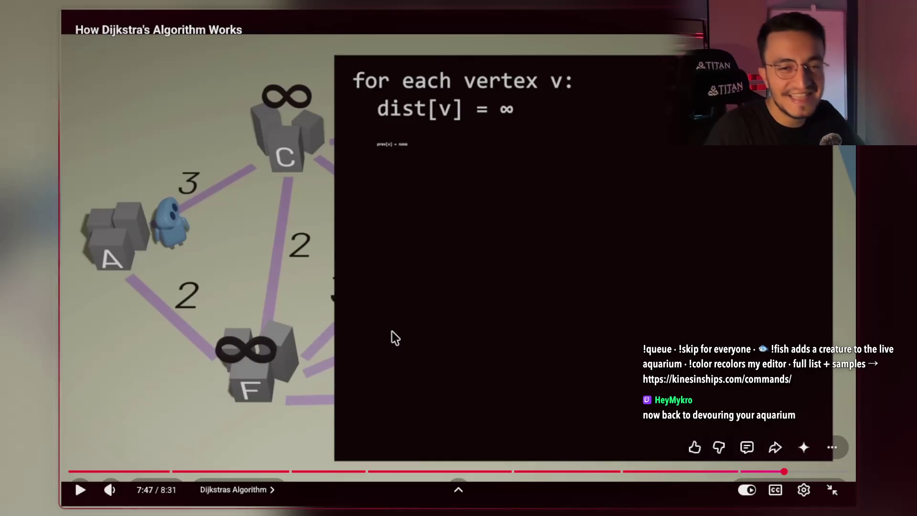
pyautogui.click(405, 278)
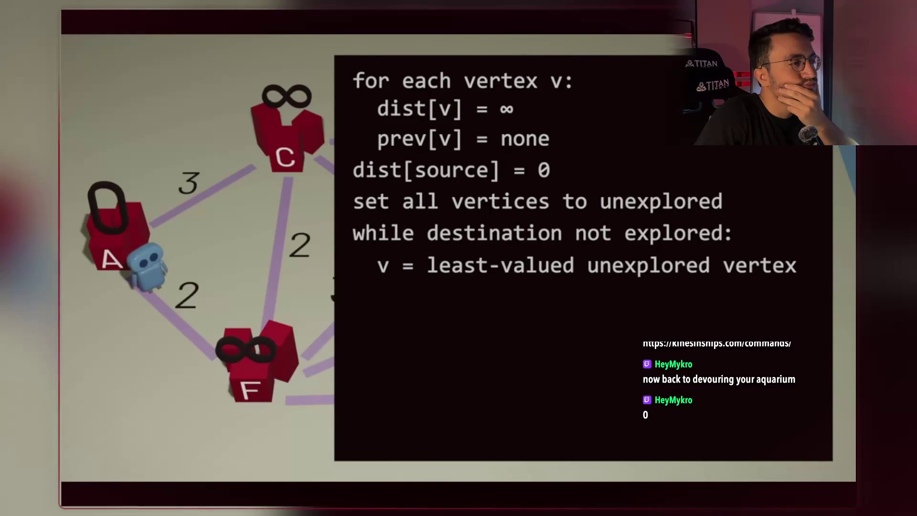
pyautogui.moveTo(518, 242)
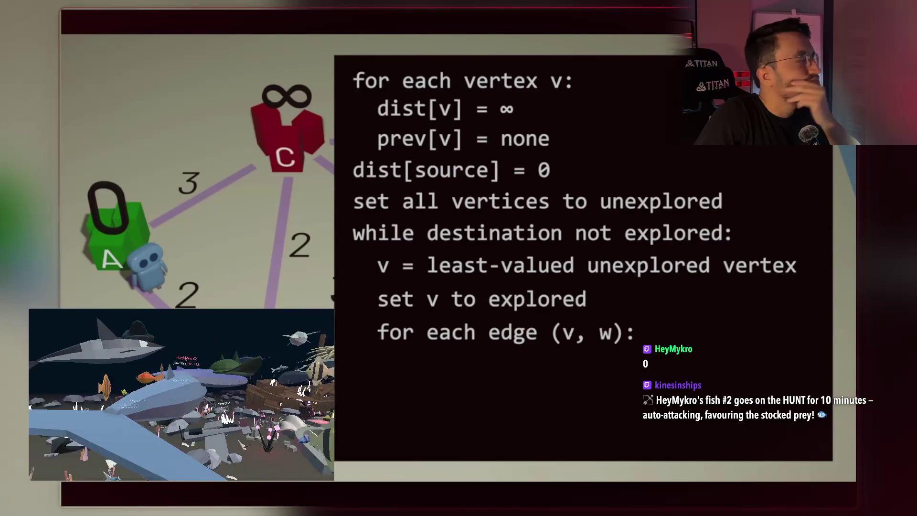
pyautogui.moveTo(519, 270)
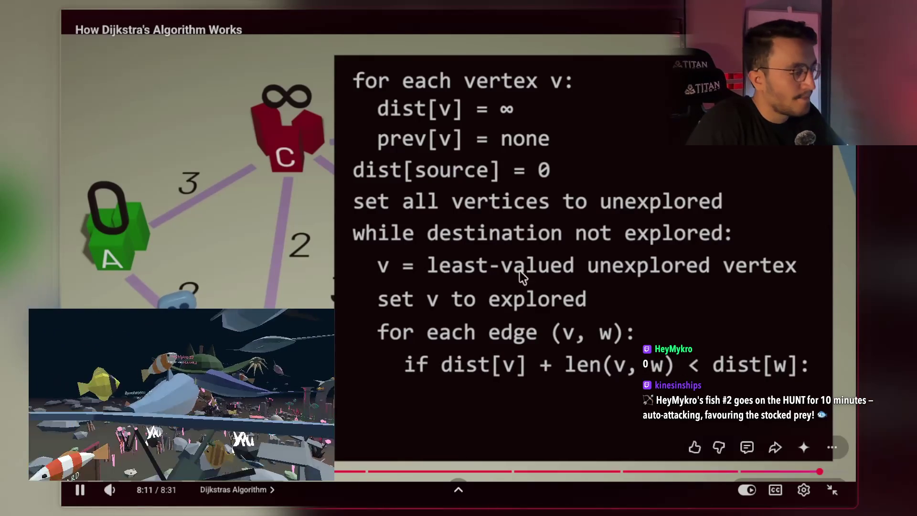
pyautogui.click(546, 337)
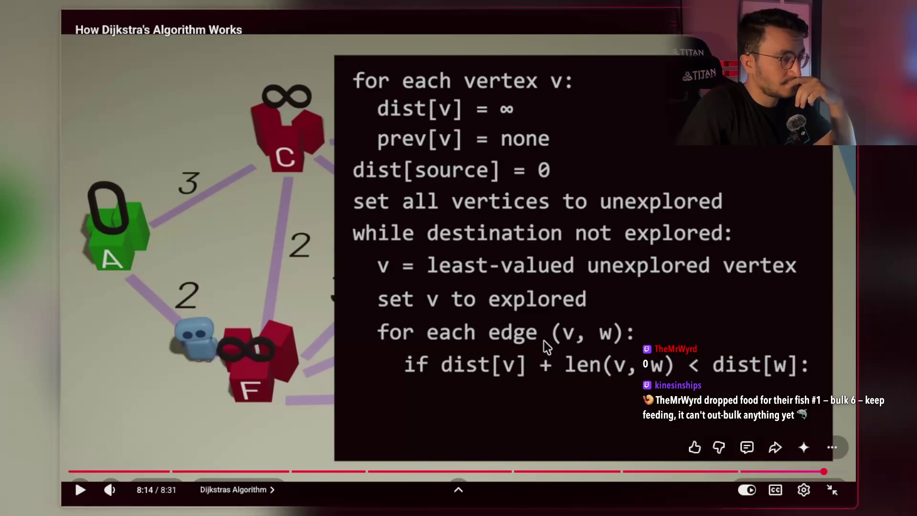
# Step: Play on to 8:20, then rewind the video through 7:57 back to 7:28
pyautogui.click(544, 340)
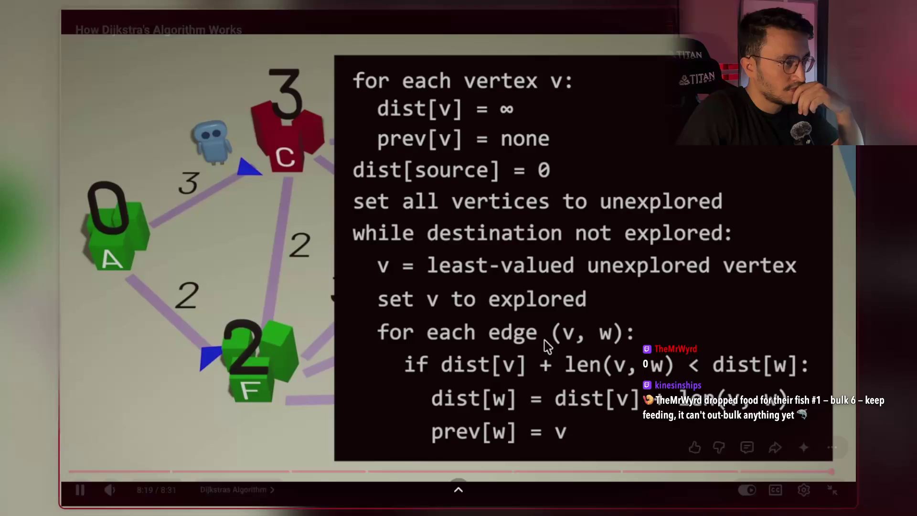
pyautogui.click(545, 340)
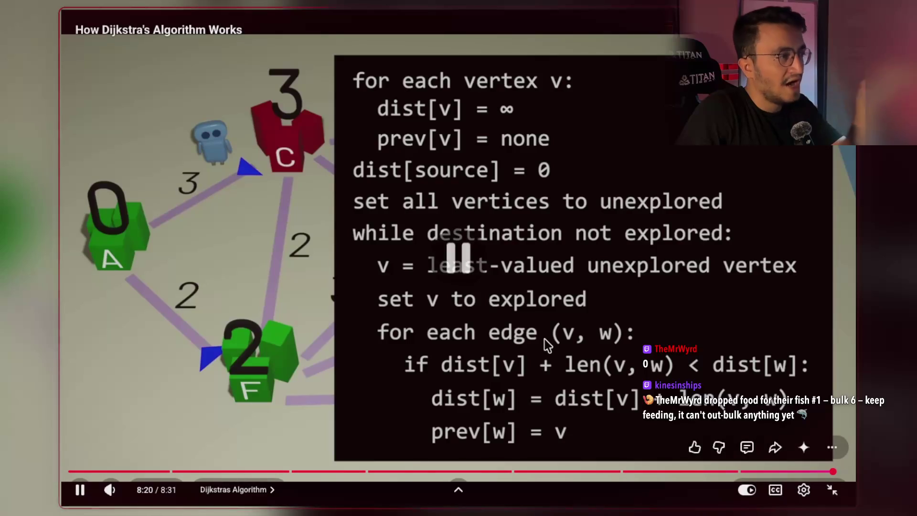
pyautogui.click(799, 471)
pyautogui.moveTo(800, 472); pyautogui.dragTo(755, 477)
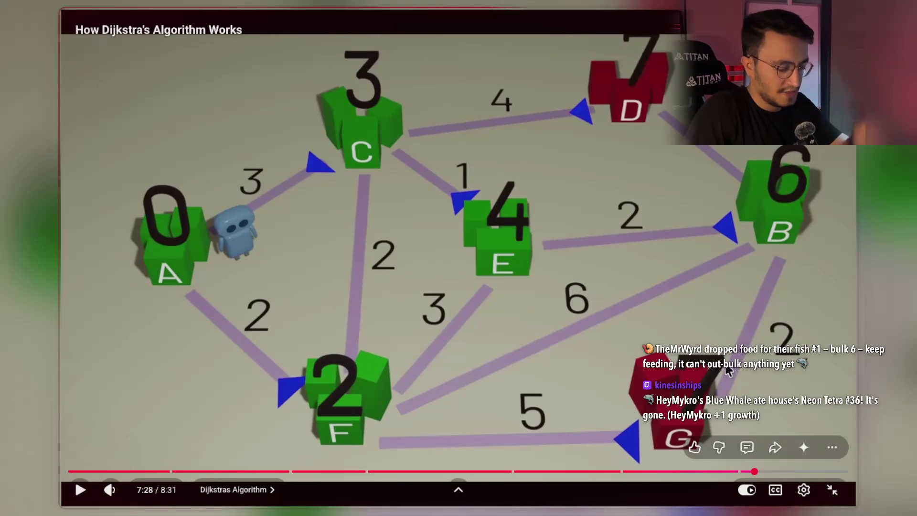
# Step: Resume the video and skip ahead five seconds to the 7:48 initialization pseudocode
pyautogui.click(598, 294)
pyautogui.press('Right')
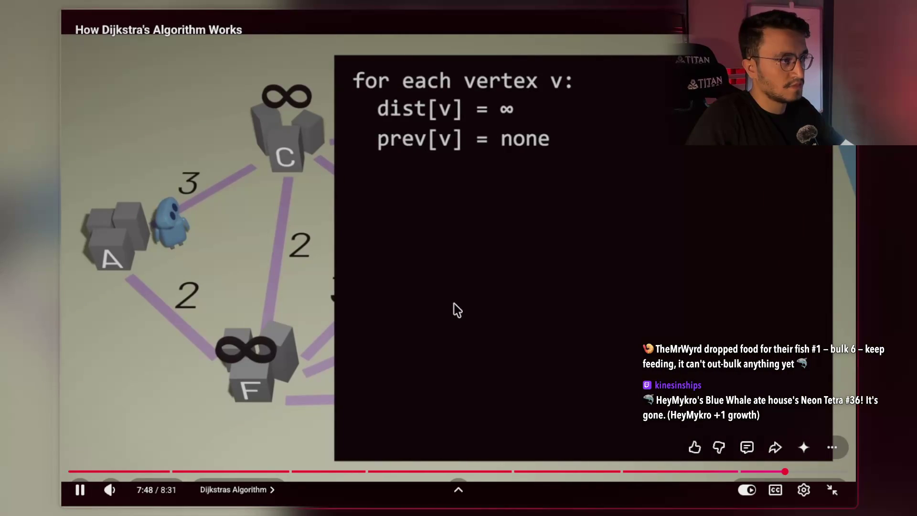
# Step: Pause on the initialization pseudocode, then on the main loop, resuming after each
pyautogui.click(466, 206)
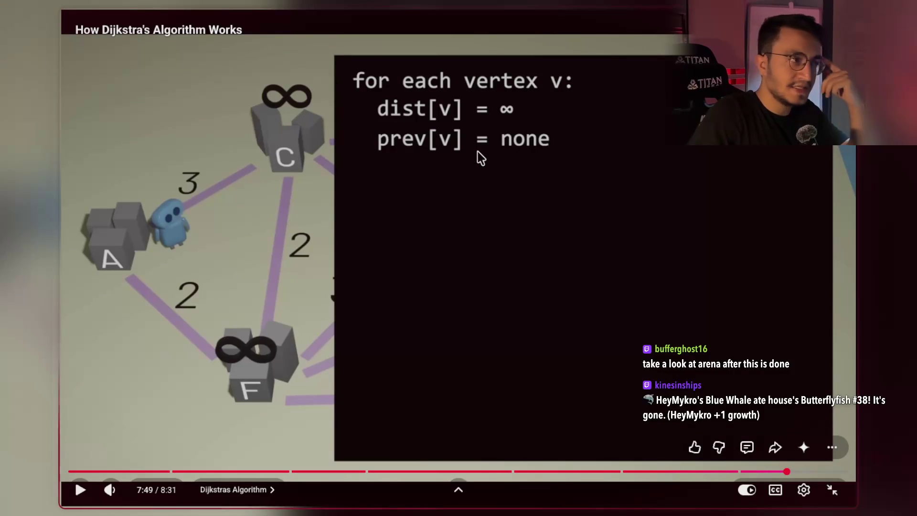
pyautogui.click(464, 181)
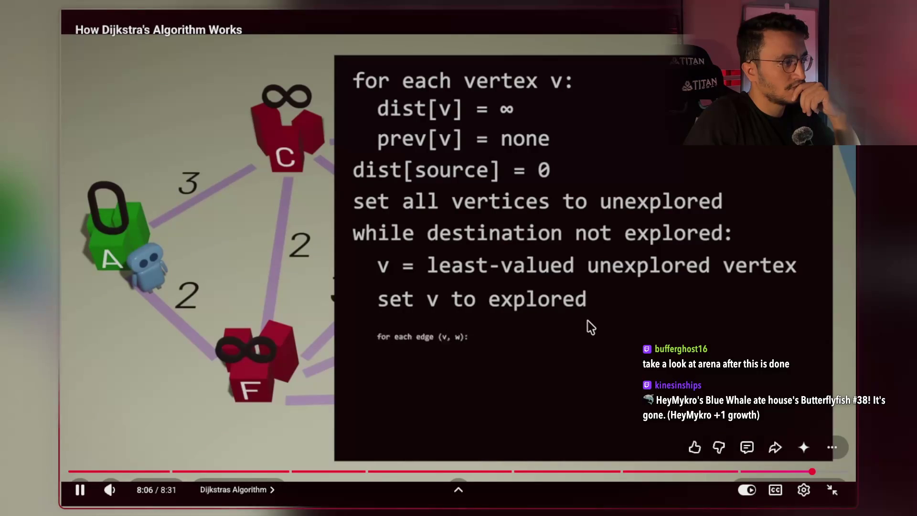
pyautogui.click(617, 310)
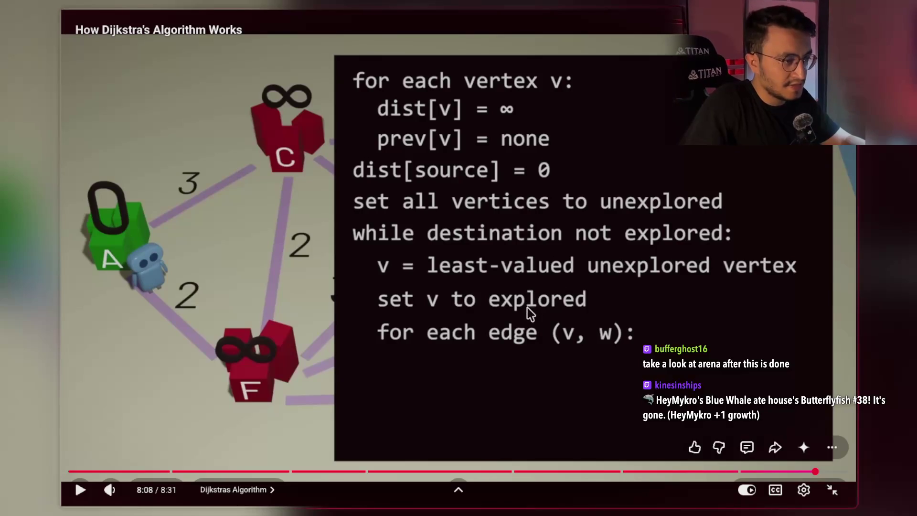
pyautogui.click(512, 339)
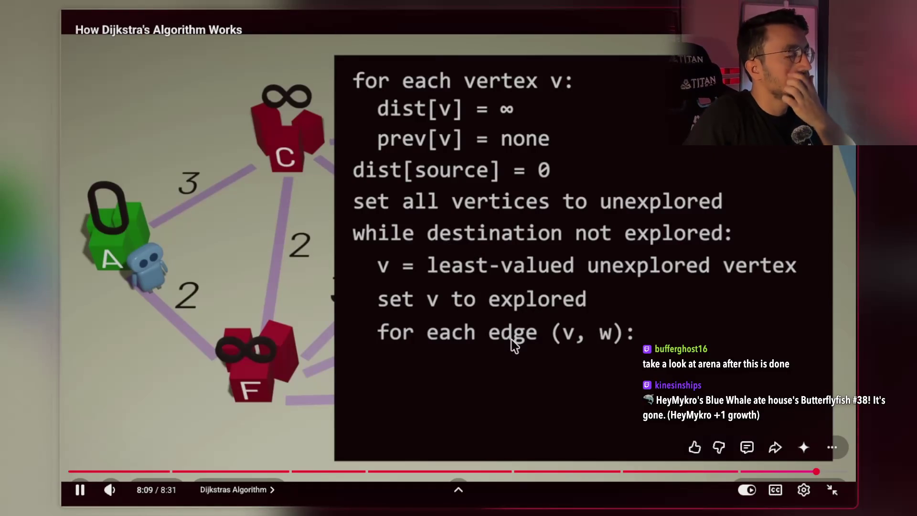
# Step: Pause on the edge loop and the dist[w]/prev[w] update lines, stopping at 8:19
pyautogui.click(485, 380)
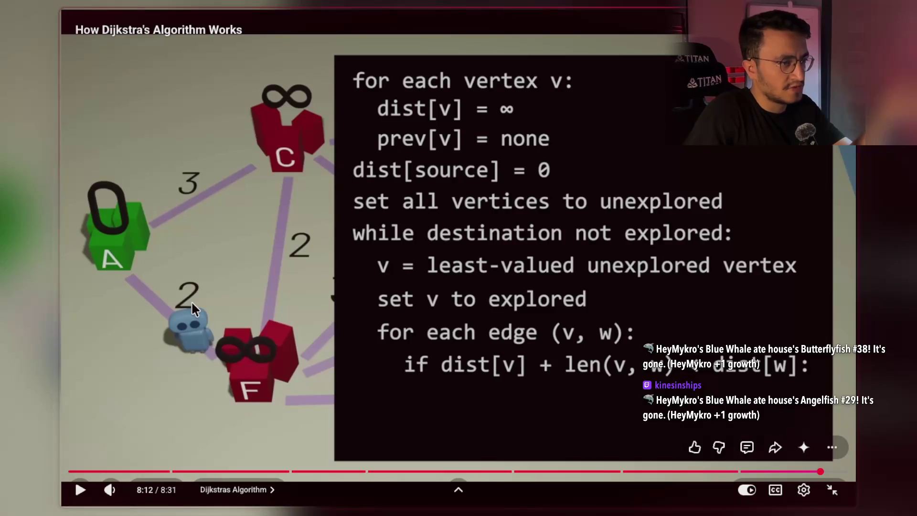
pyautogui.click(561, 360)
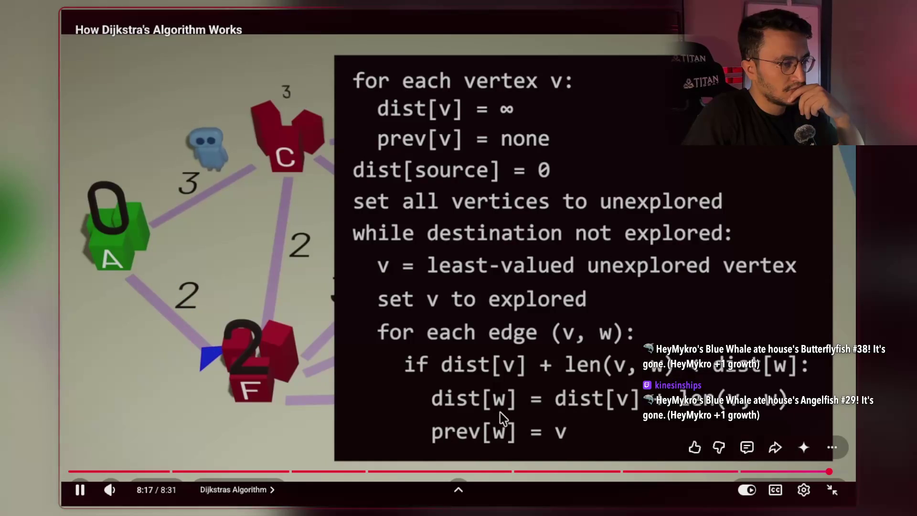
pyautogui.click(500, 412)
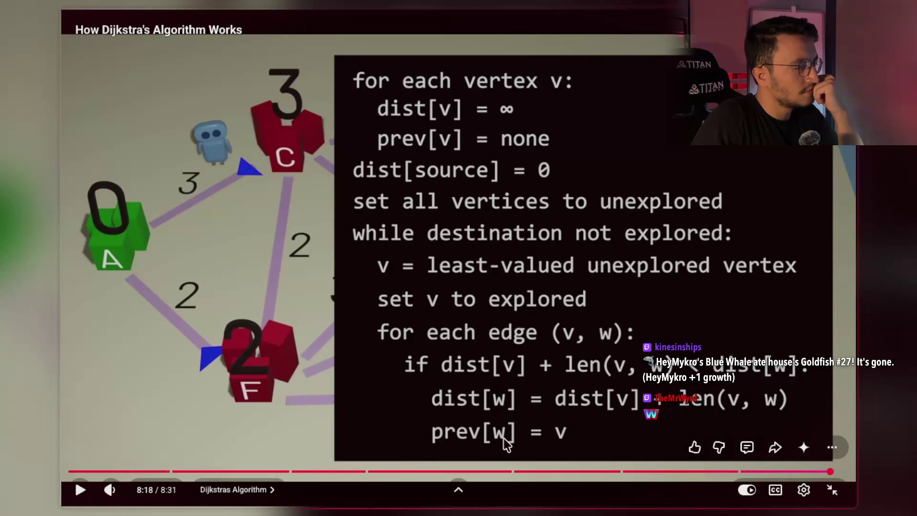
pyautogui.click(504, 439)
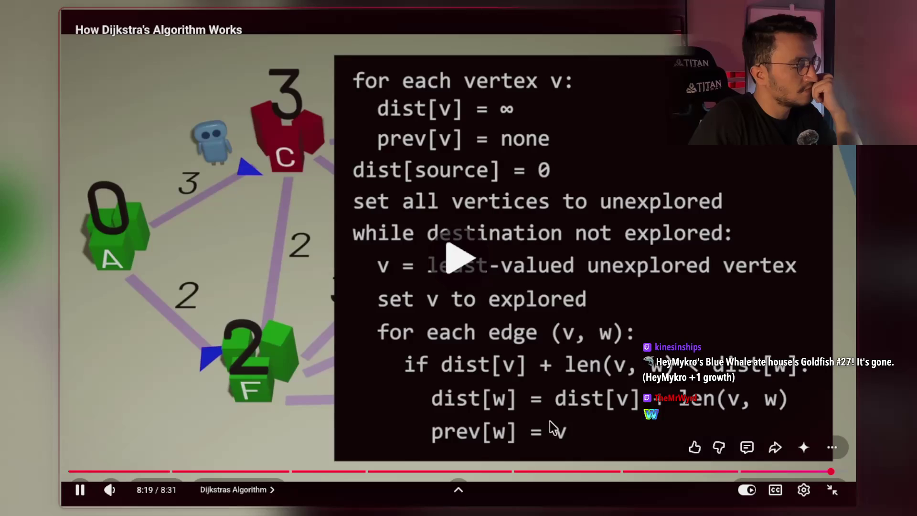
pyautogui.click(529, 323)
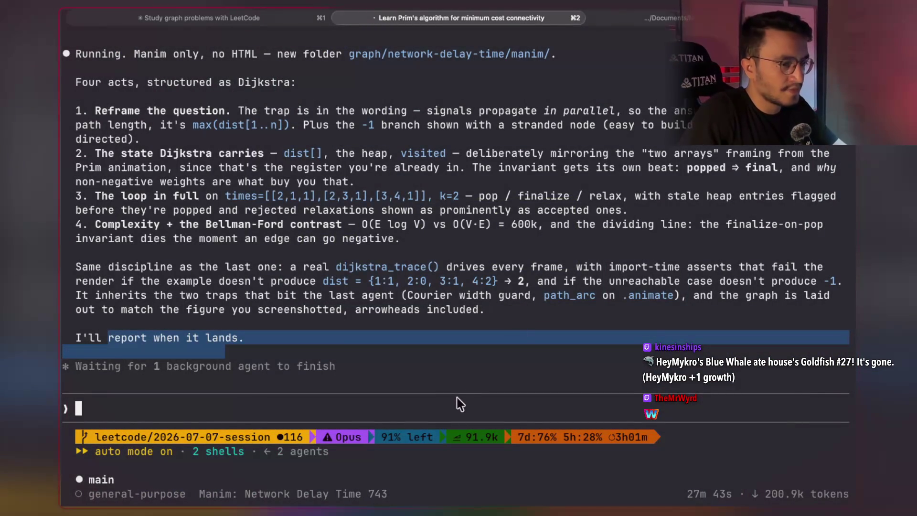
pyautogui.click(468, 390)
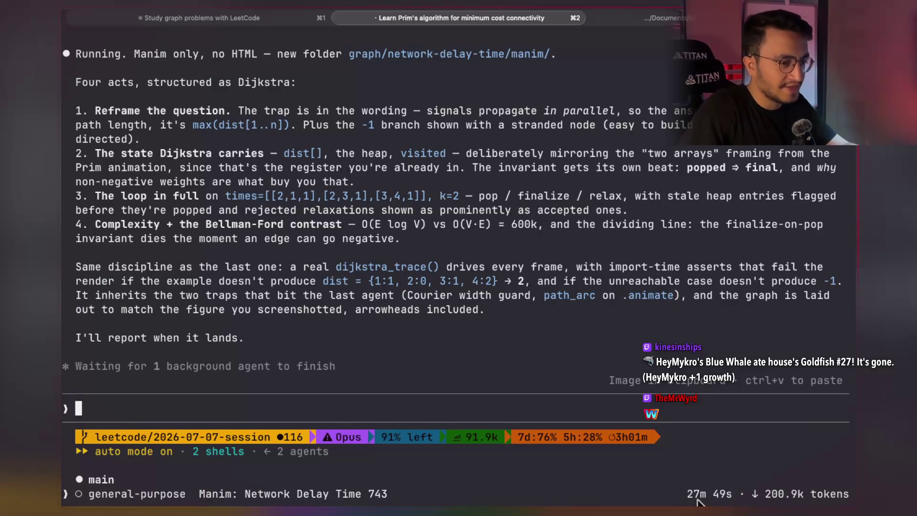
pyautogui.press('Up')
pyautogui.press('Down')
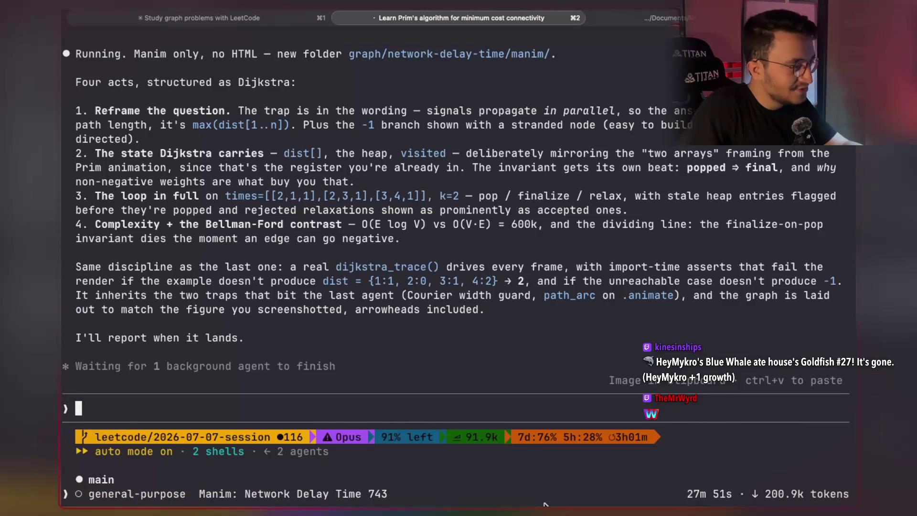
pyautogui.press('Escape')
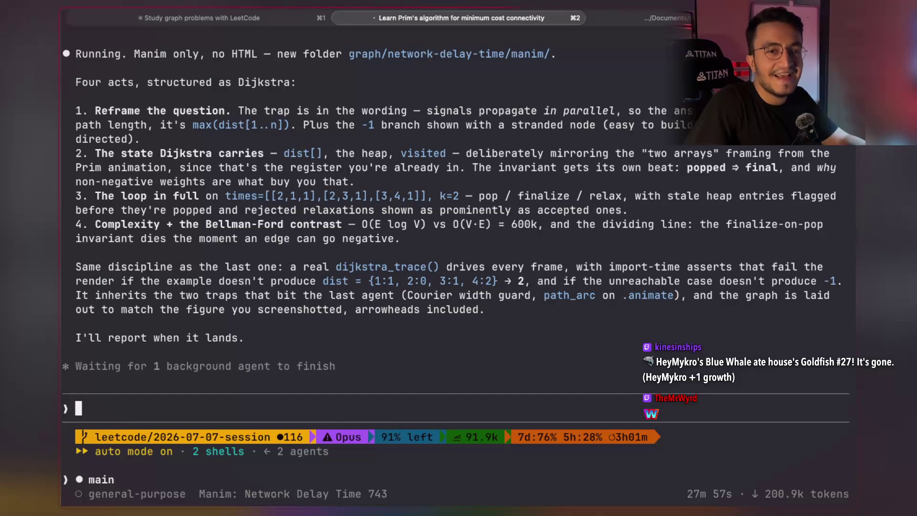
pyautogui.press('Down')
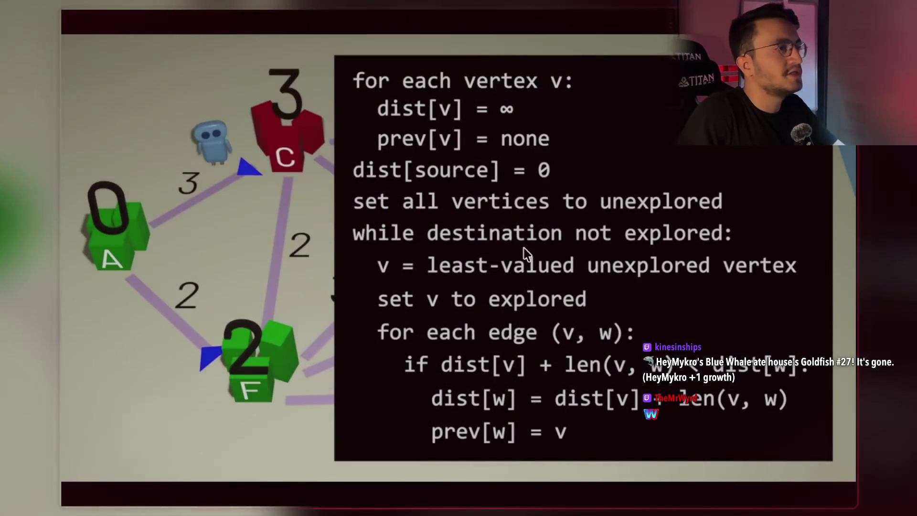
# Step: Pause the Dijkstra video, exit full screen, and load the viewer's Python solution in StreamArena
pyautogui.click(524, 248)
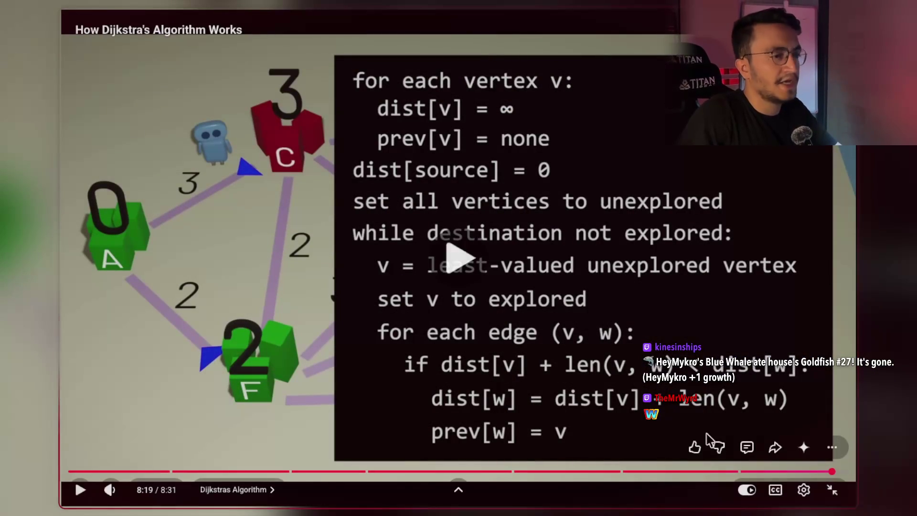
pyautogui.click(707, 349)
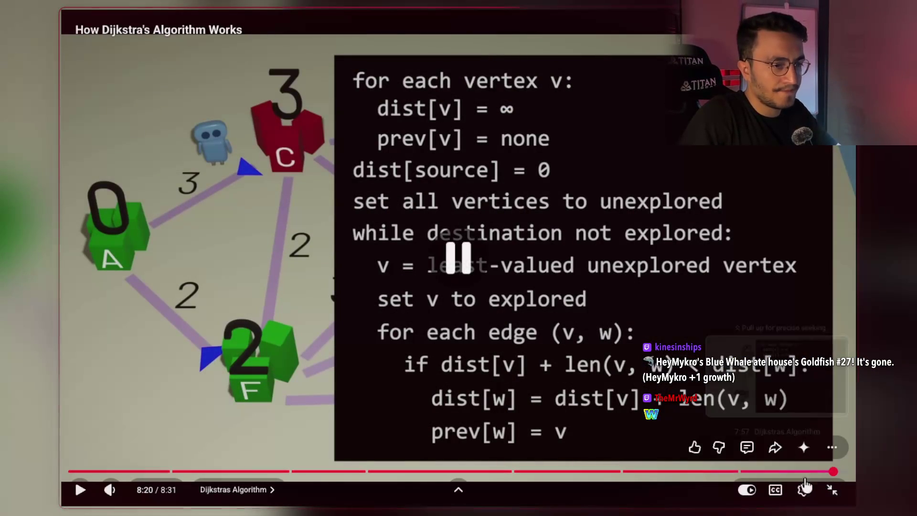
pyautogui.click(833, 489)
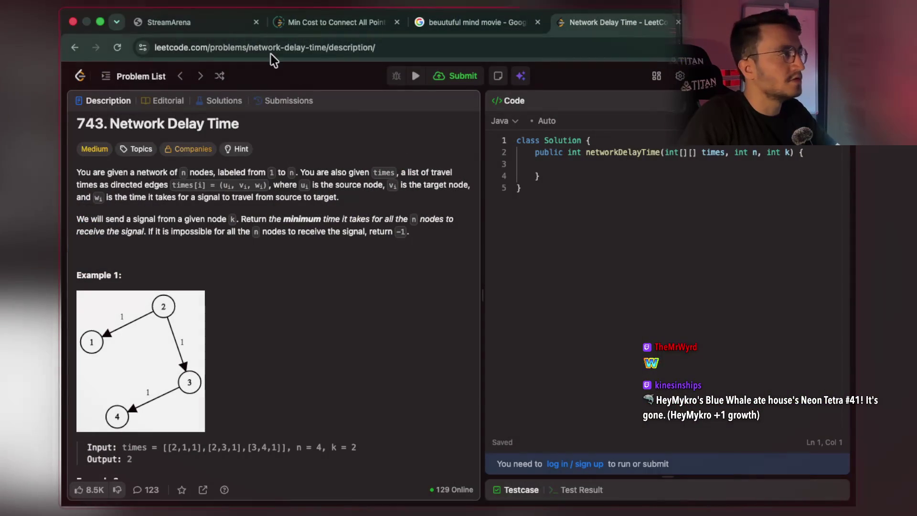
pyautogui.click(168, 22)
pyautogui.click(182, 183)
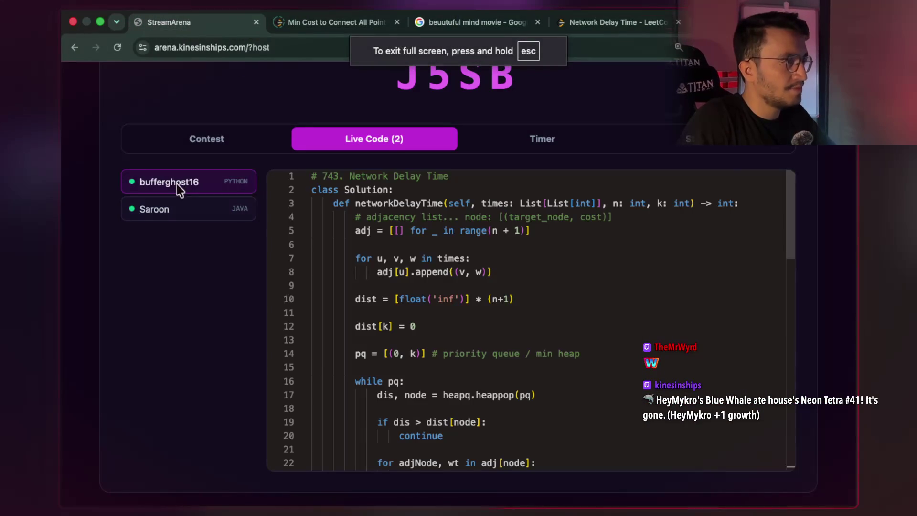
# Step: Scroll through the Python solution and select line 5's n+1 adjacency list initialization
pyautogui.scroll(-2, 458, 278)
pyautogui.scroll(-5, 457, 278)
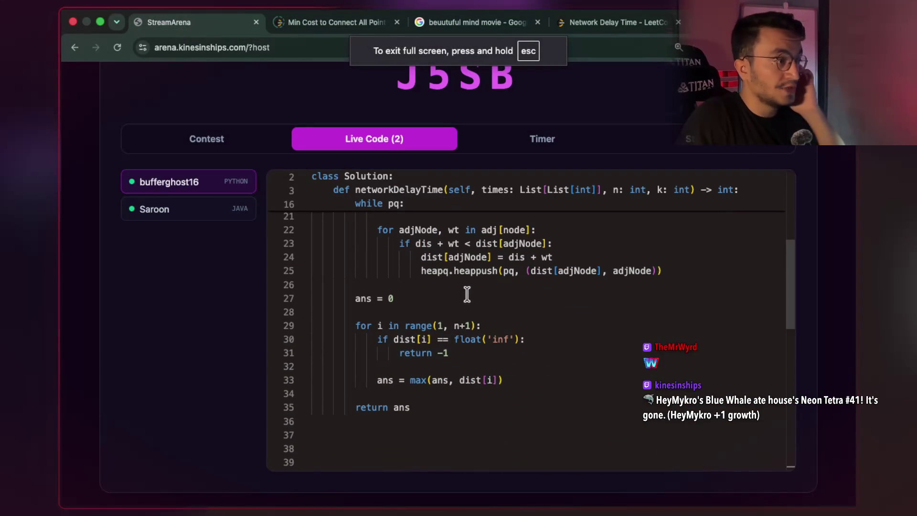
pyautogui.scroll(2, 415, 275)
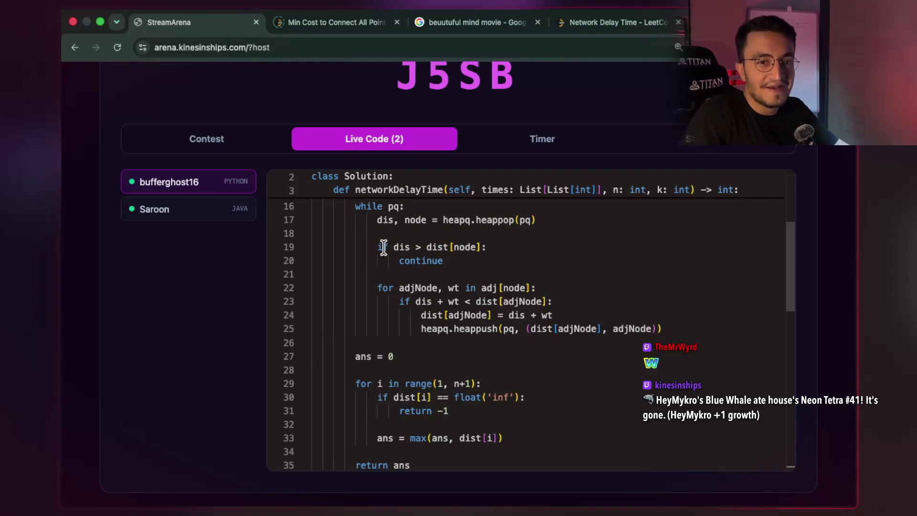
pyautogui.scroll(5, 384, 248)
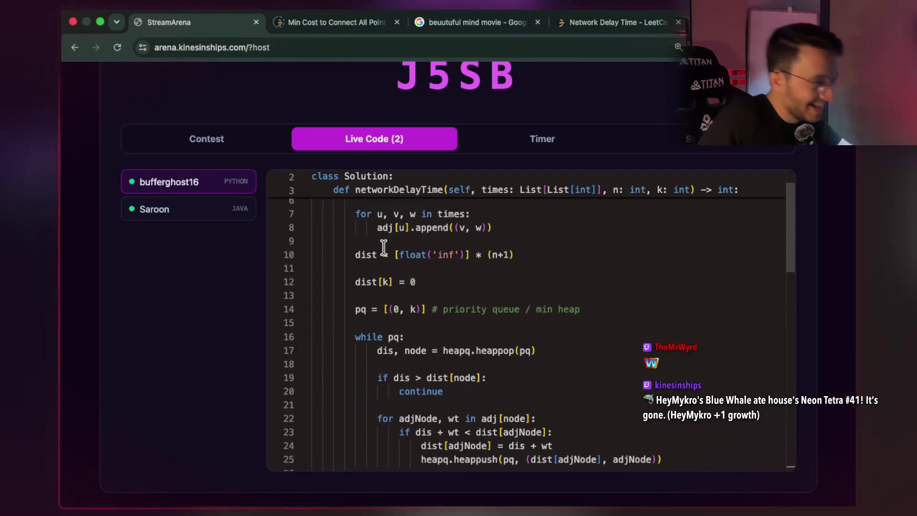
pyautogui.scroll(1, 384, 248)
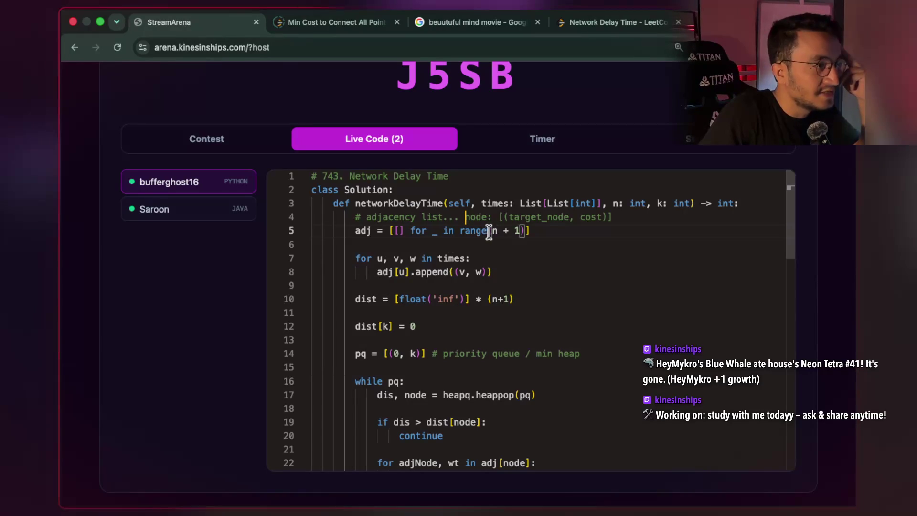
pyautogui.moveTo(440, 224); pyautogui.dragTo(360, 232)
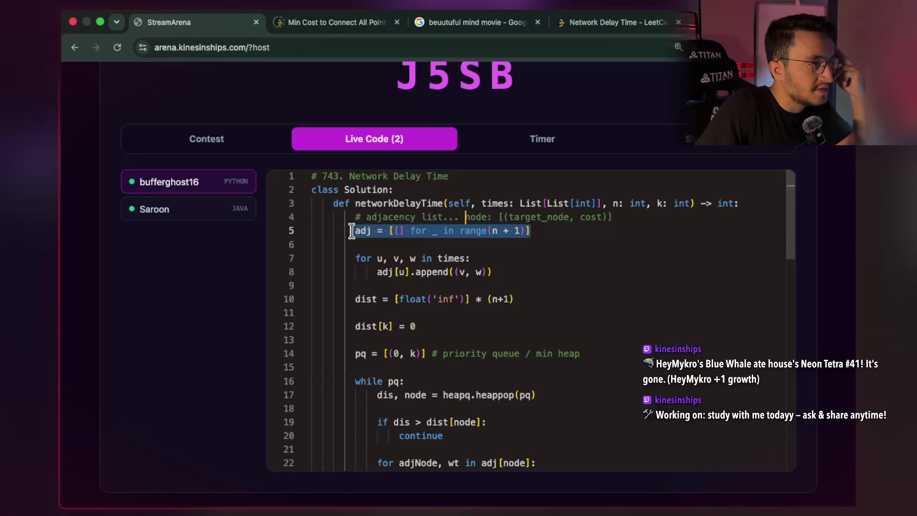
pyautogui.click(846, 47)
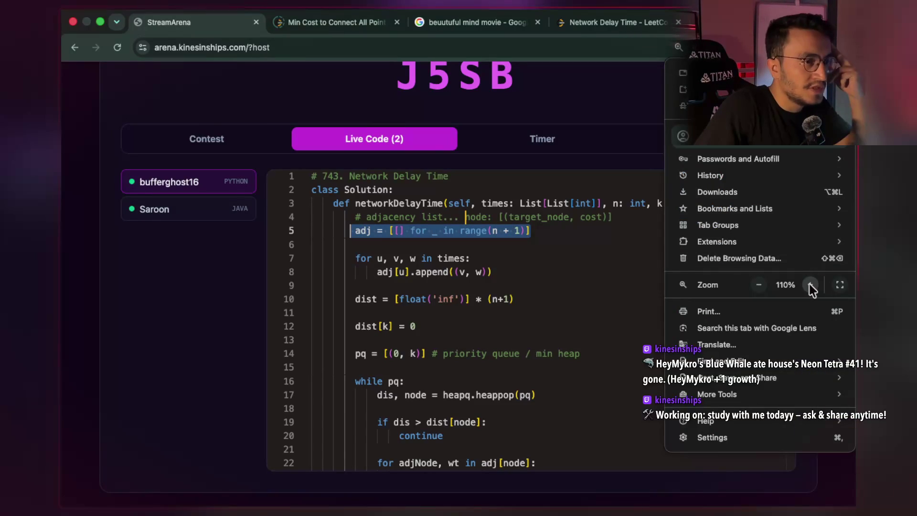
# Step: Zoom the StreamArena page to 150%, close the browser menu, and bring line 8 into view
pyautogui.click(809, 284)
pyautogui.click(810, 285)
pyautogui.click(181, 351)
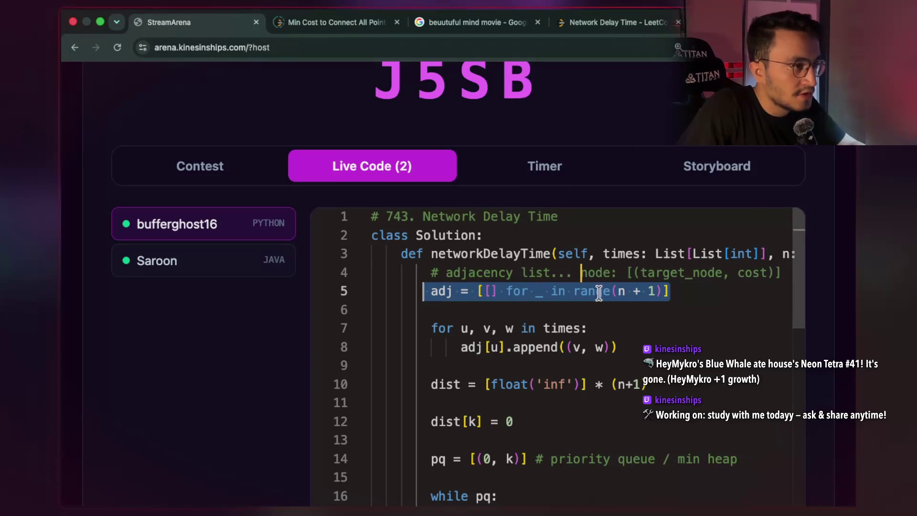
pyautogui.hscroll(1, 510, 267)
pyautogui.scroll(-2, 498, 358)
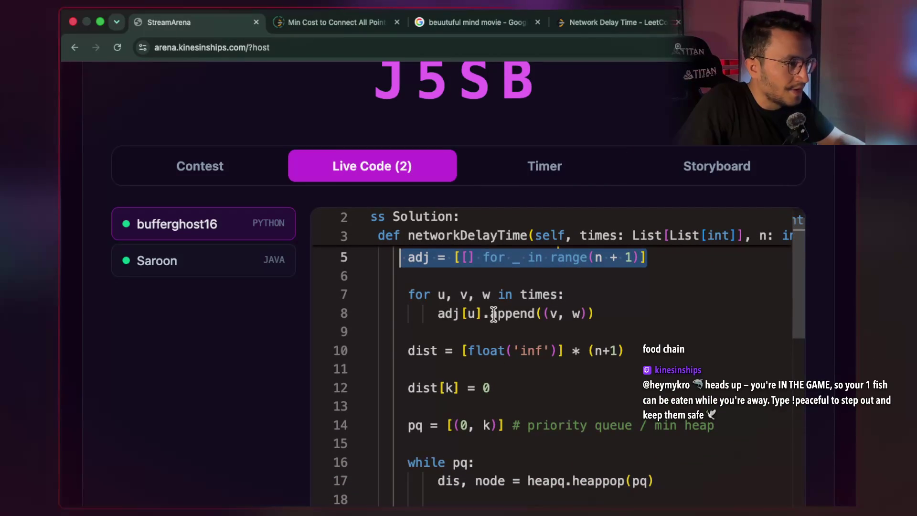
# Step: Mark adj[u on line 8, then highlight every occurrence of u and then v in the loop
pyautogui.moveTo(437, 312); pyautogui.dragTo(473, 310)
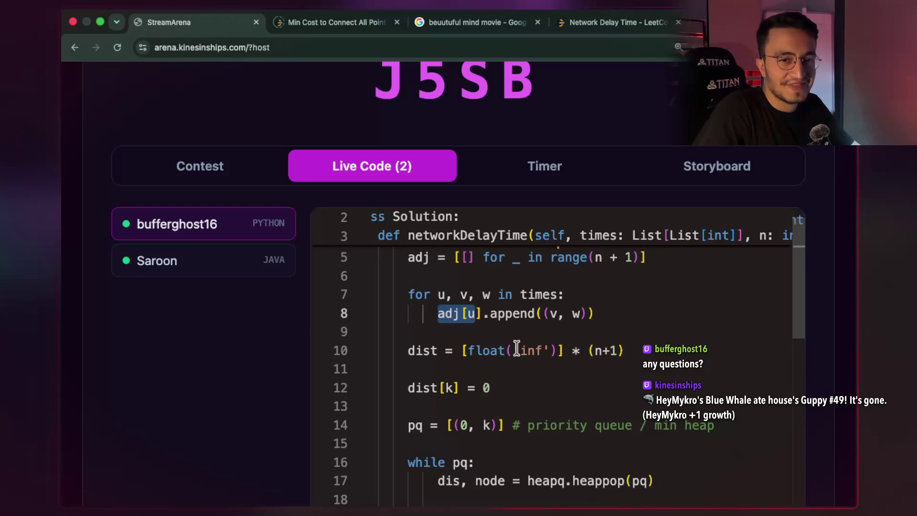
pyautogui.scroll(-1, 531, 359)
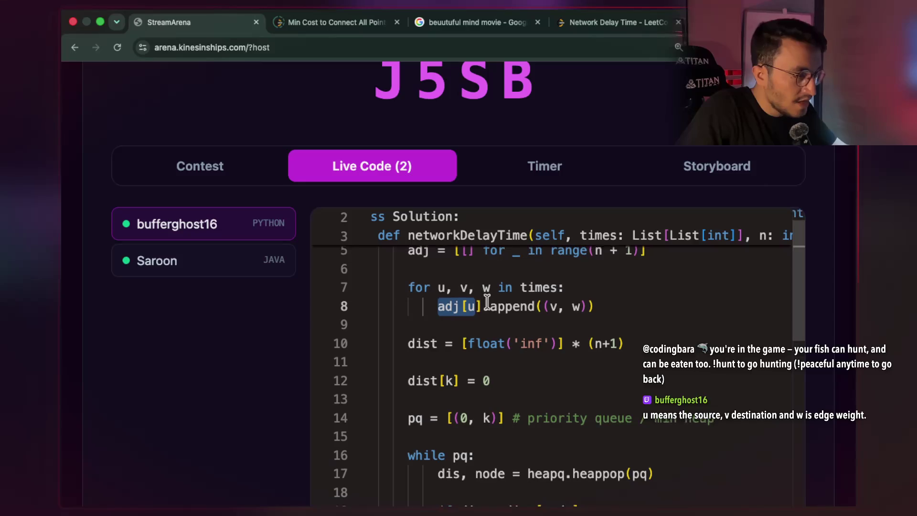
pyautogui.scroll(1, 440, 292)
pyautogui.click(440, 292)
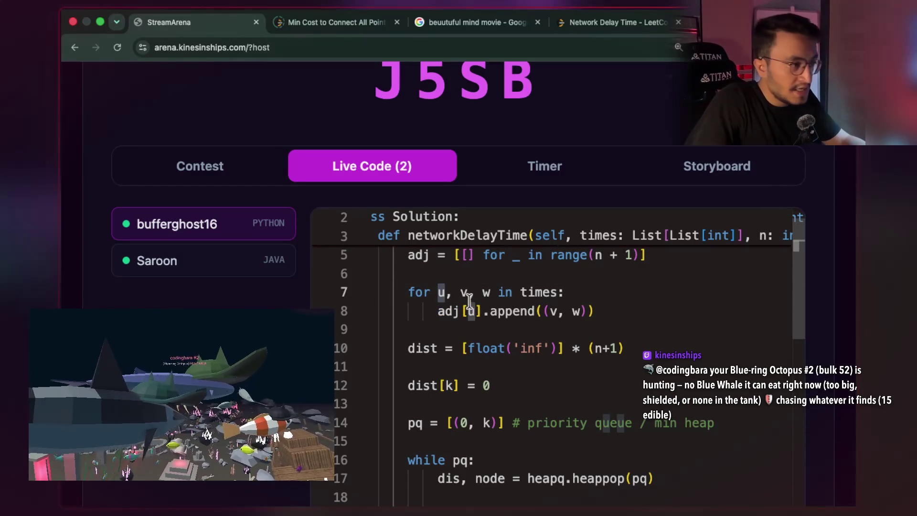
pyautogui.click(464, 292)
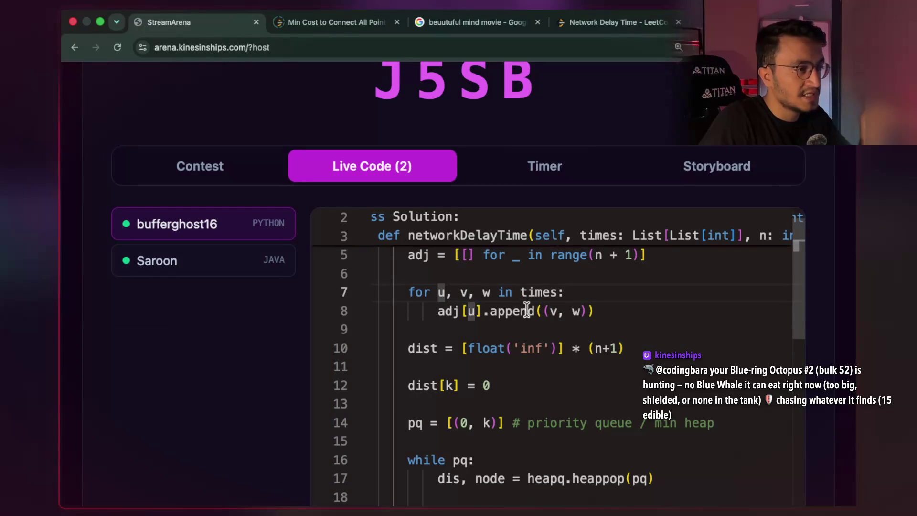
# Step: Select the append call on line 8, then the dist initialisation on line 10
pyautogui.click(554, 313)
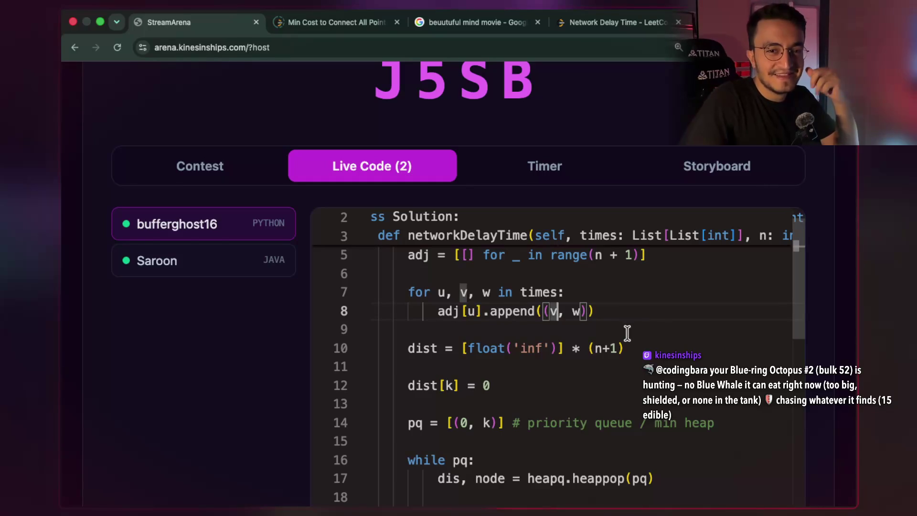
pyautogui.click(599, 311)
pyautogui.moveTo(586, 309)
pyautogui.mouseDown()
pyautogui.moveTo(428, 310)
pyautogui.moveTo(438, 309)
pyautogui.mouseUp()
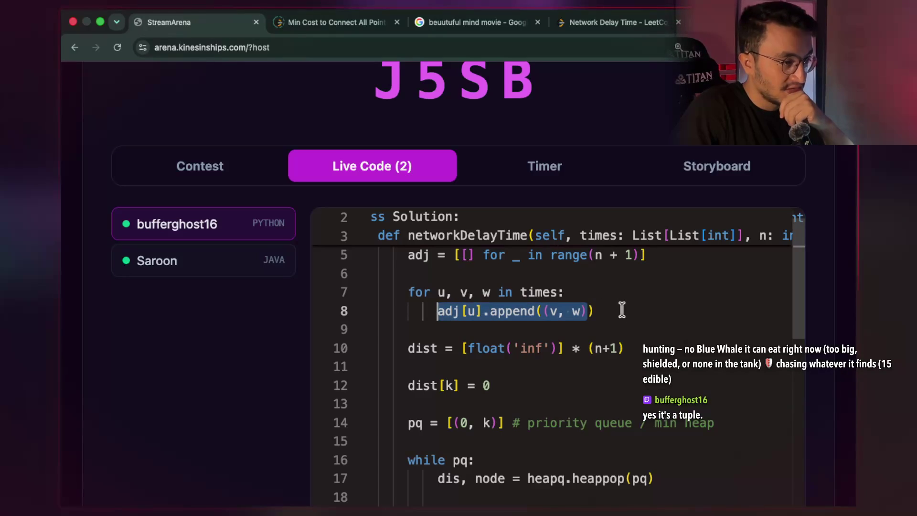
pyautogui.scroll(-1, 620, 316)
pyautogui.moveTo(630, 318); pyautogui.dragTo(410, 320)
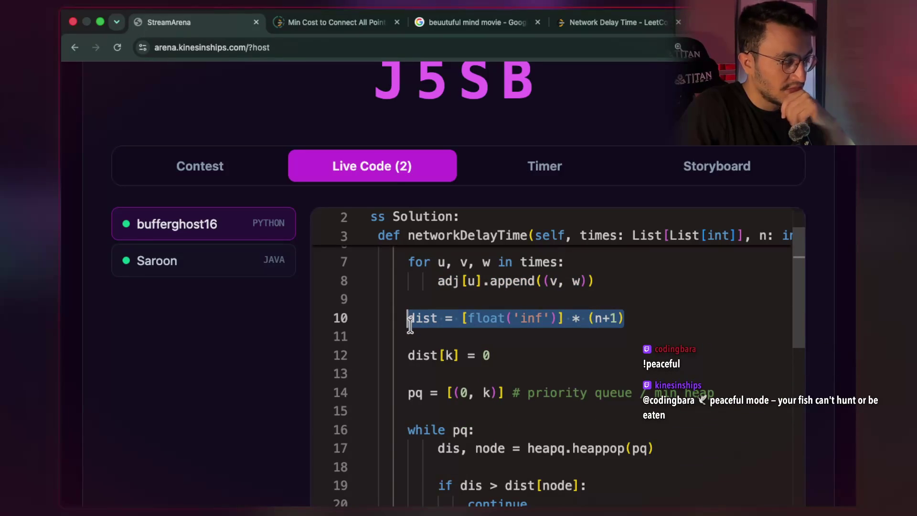
pyautogui.moveTo(491, 354); pyautogui.dragTo(374, 354)
pyautogui.scroll(-2, 594, 337)
pyautogui.scroll(-1, 594, 337)
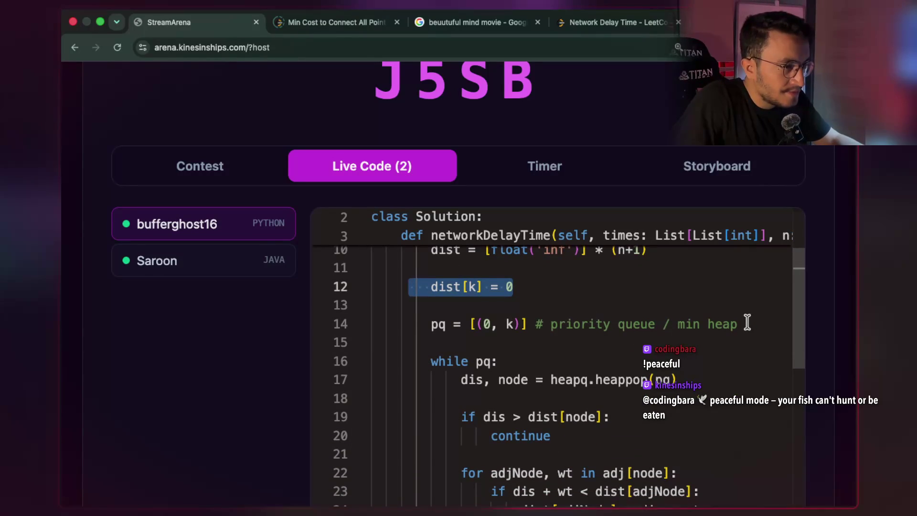
pyautogui.scroll(-1, 748, 322)
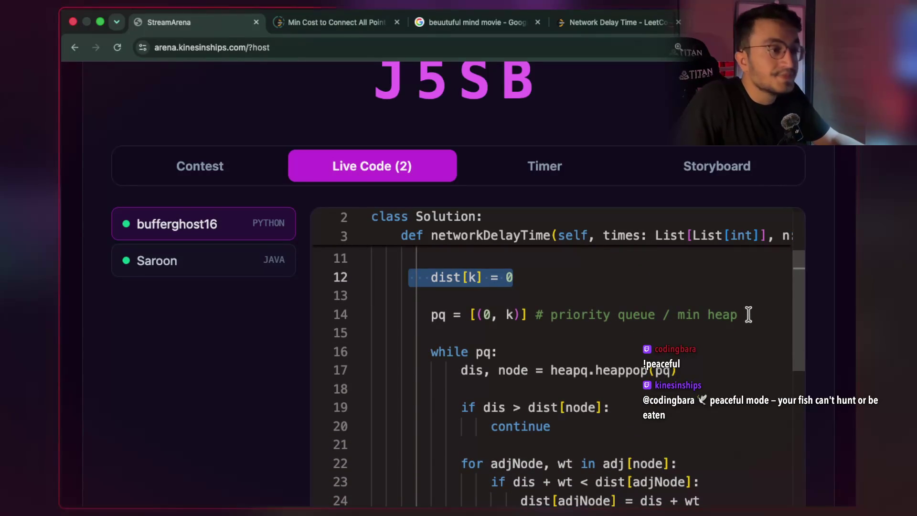
pyautogui.moveTo(748, 314); pyautogui.dragTo(550, 316)
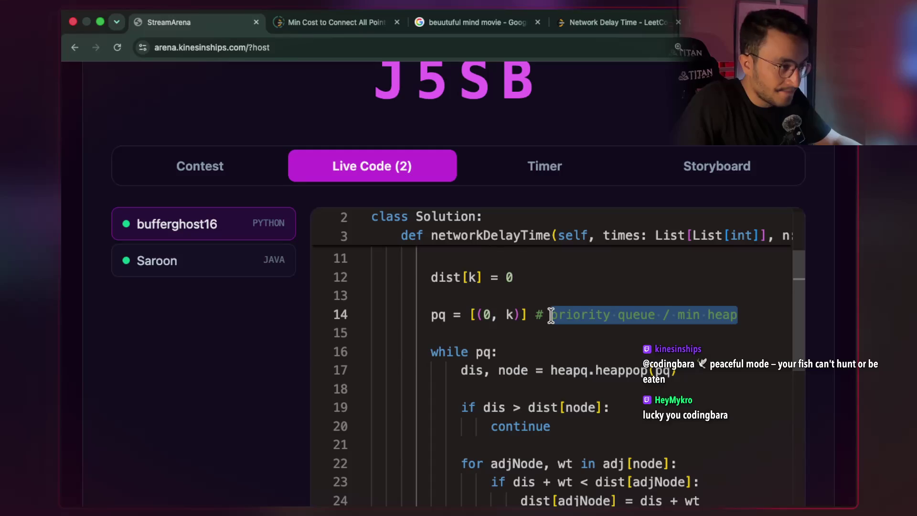
pyautogui.scroll(-2, 575, 326)
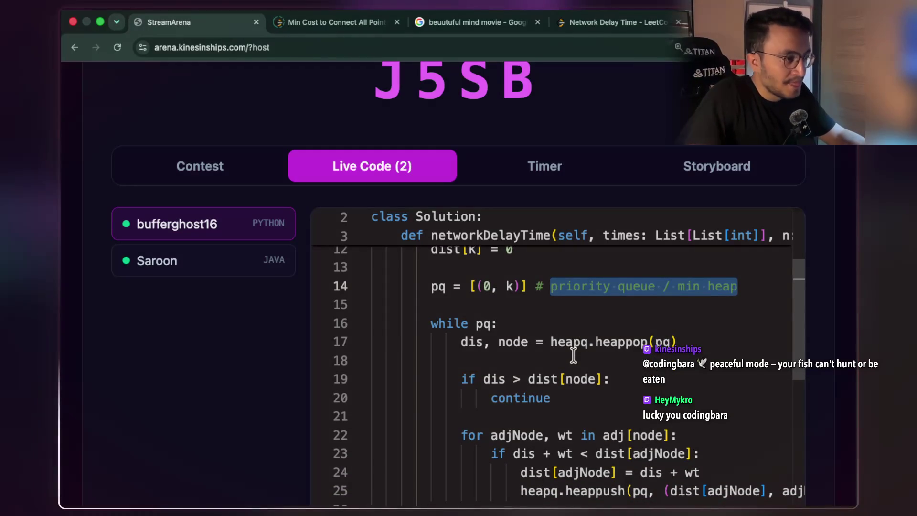
pyautogui.click(586, 342)
pyautogui.scroll(-2, 655, 339)
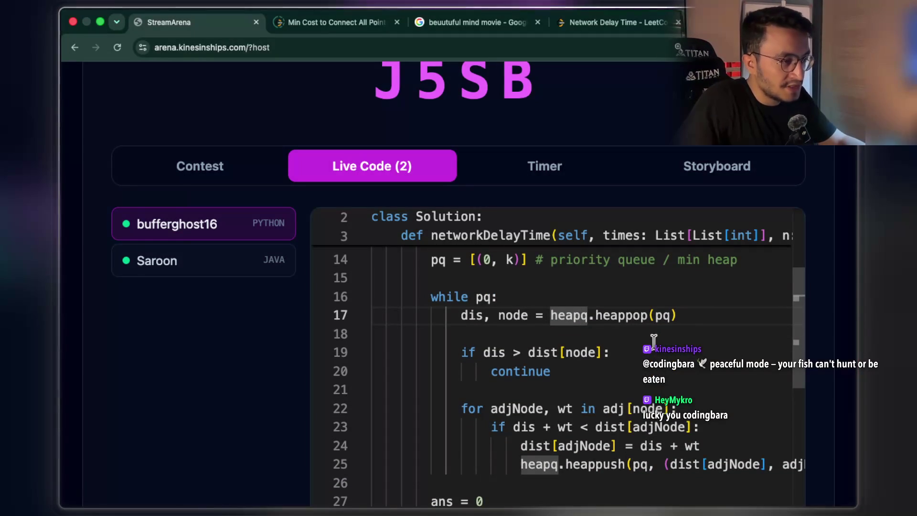
pyautogui.scroll(-1, 617, 343)
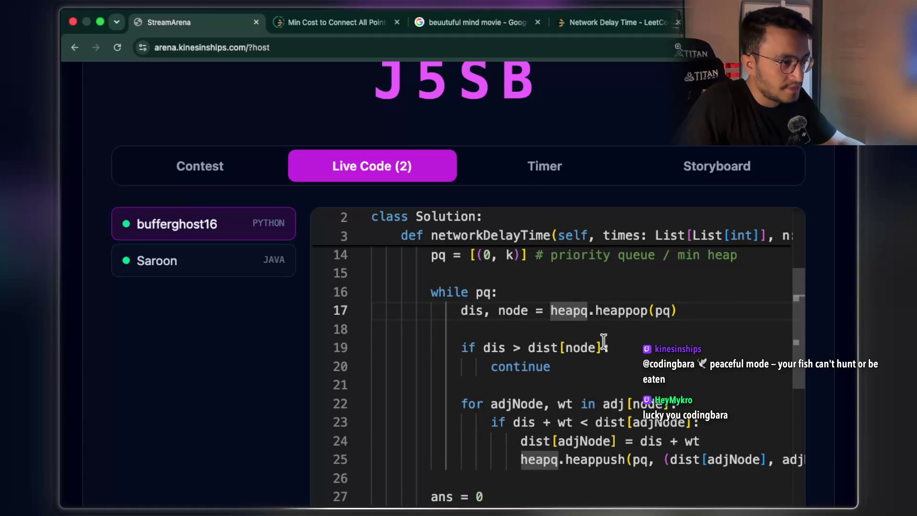
pyautogui.press('Down')
pyautogui.press('Down')
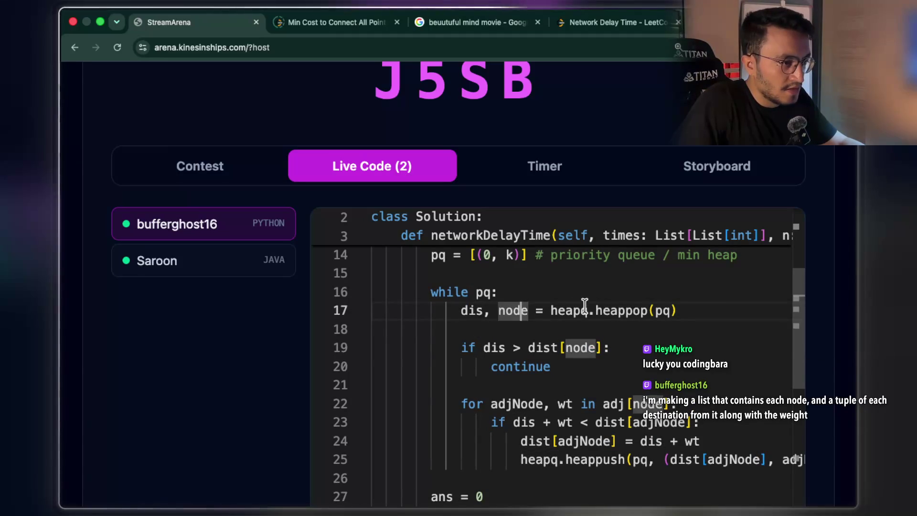
pyautogui.moveTo(371, 311); pyautogui.dragTo(511, 317)
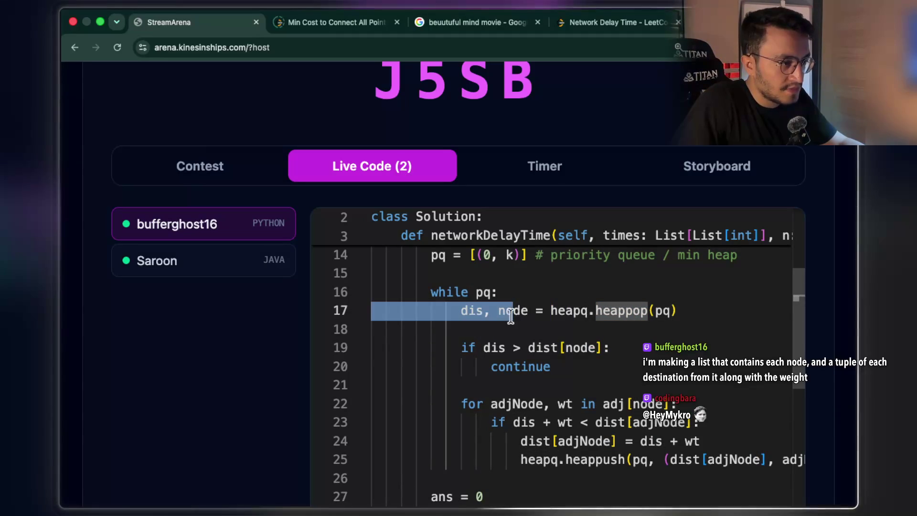
pyautogui.scroll(-2, 513, 326)
pyautogui.scroll(-2, 566, 349)
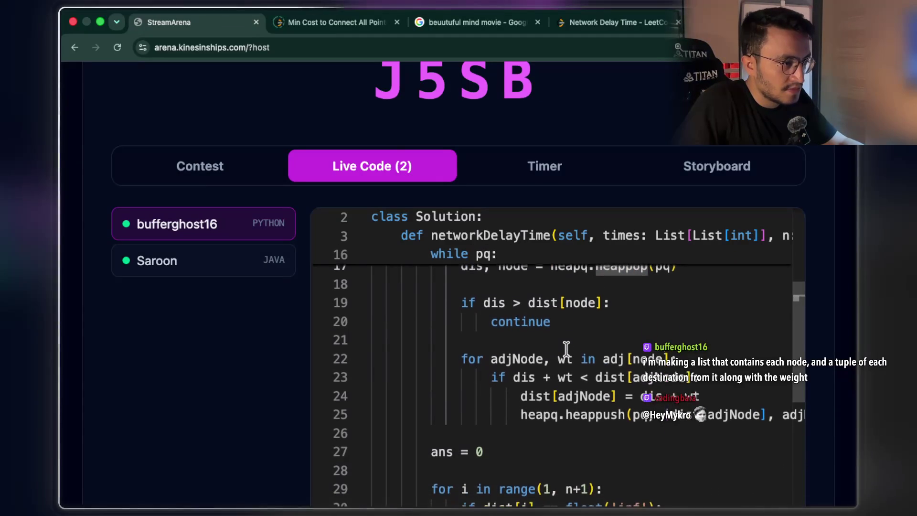
pyautogui.scroll(-4, 566, 349)
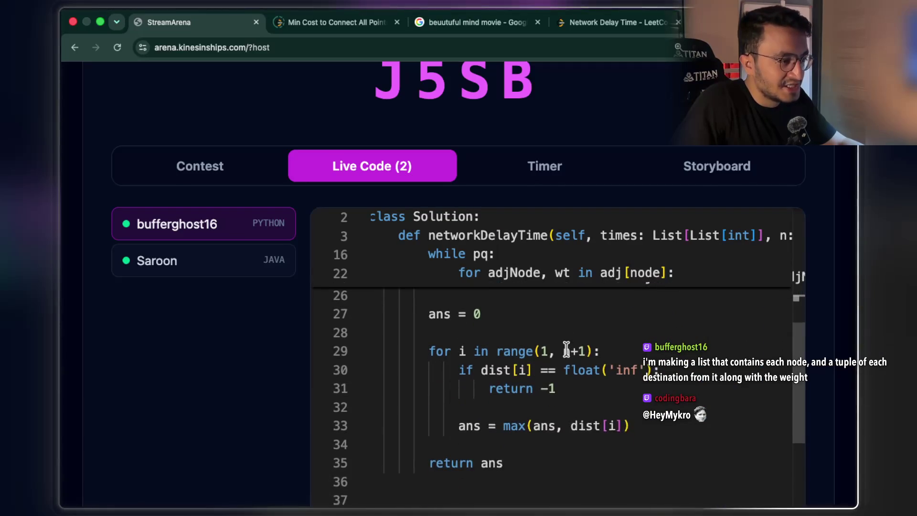
pyautogui.scroll(5, 566, 349)
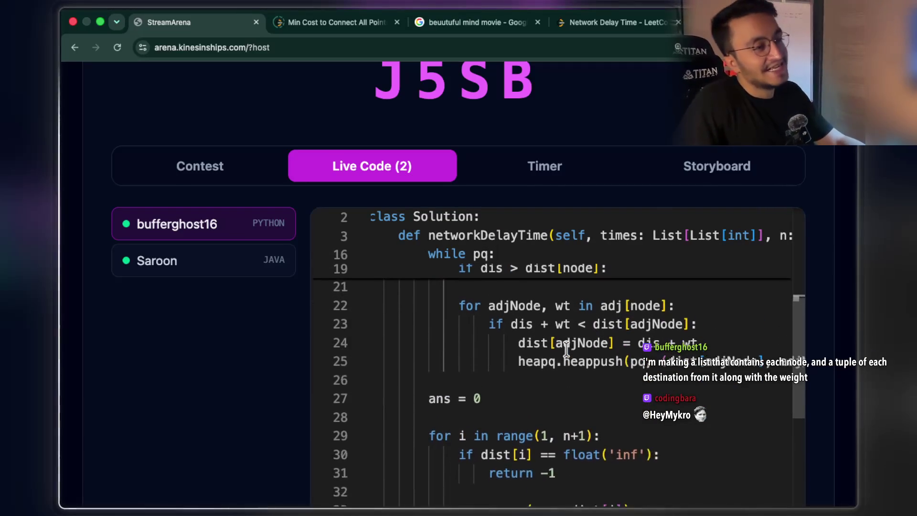
pyautogui.scroll(3, 564, 348)
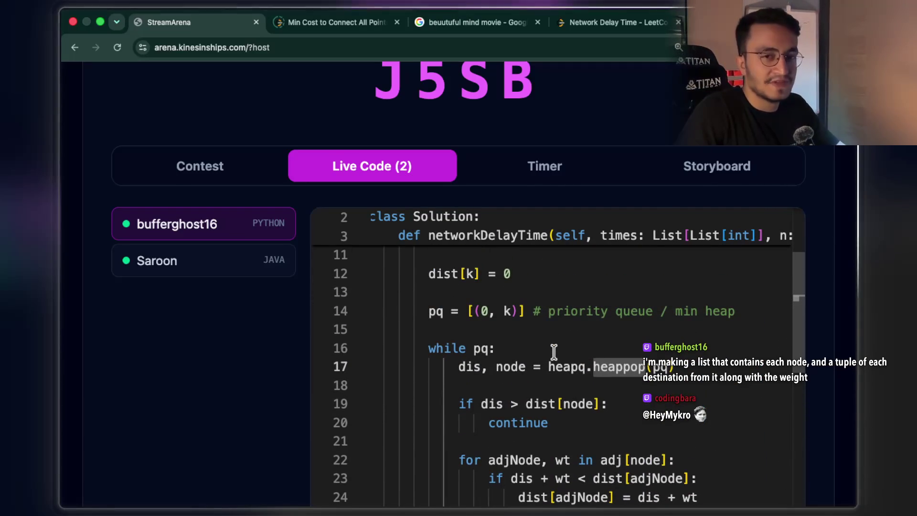